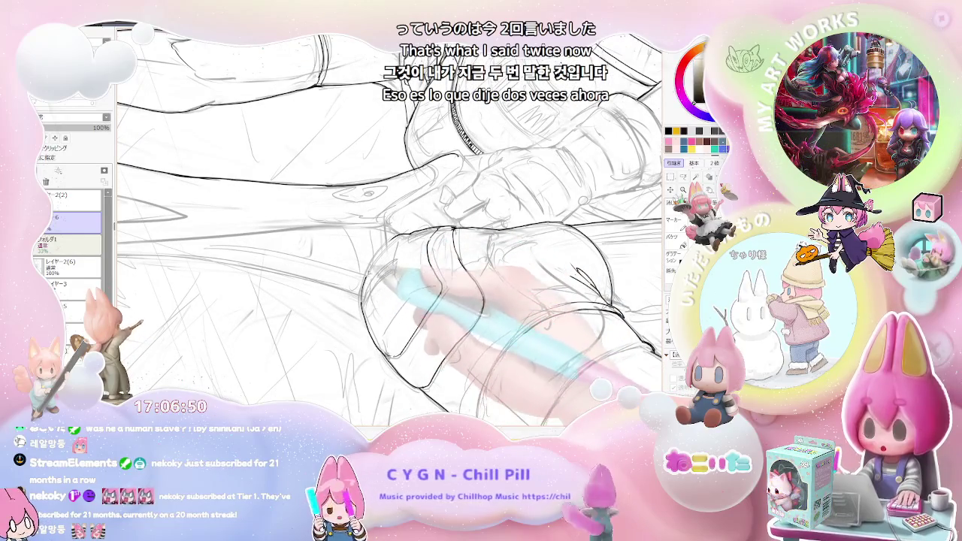
- Tilt and zoom the view onto the knee, then ink a dark curve along its right side
scroll(391, 225, down, 5)
key(Delete)
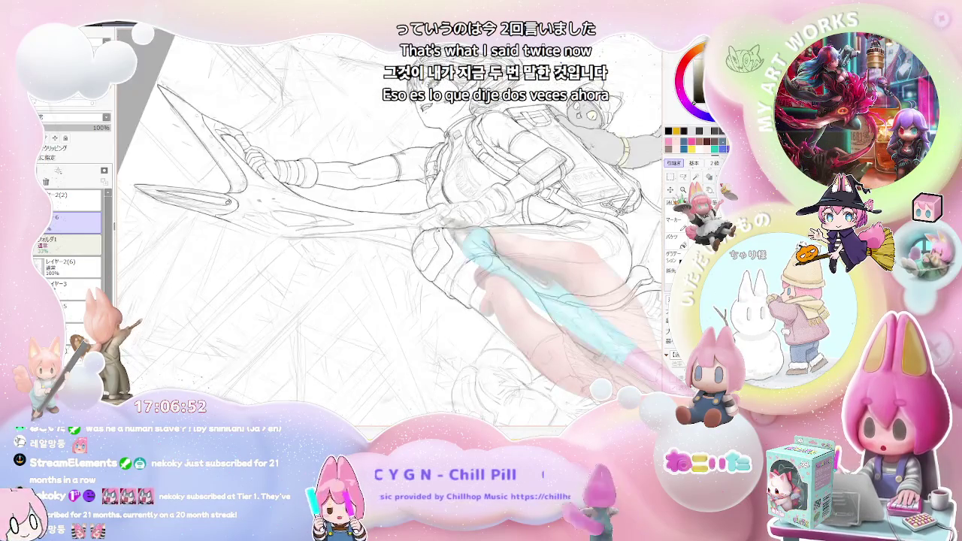
key(End)
key(End)
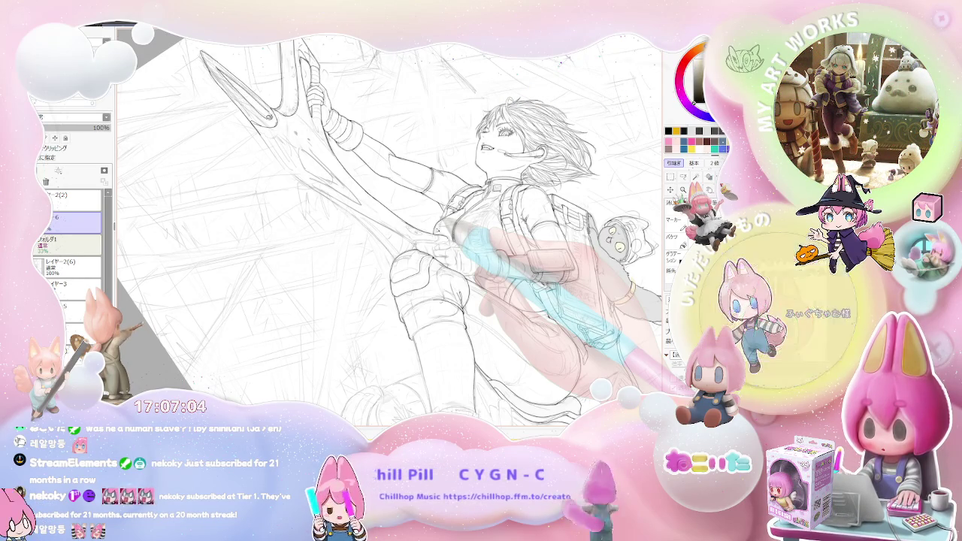
scroll(421, 271, up, 3)
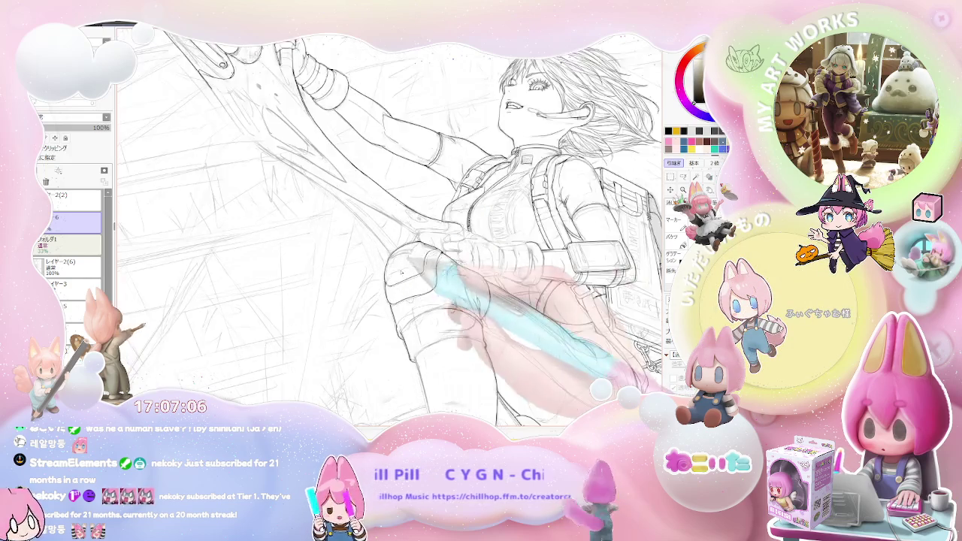
scroll(421, 271, up, 3)
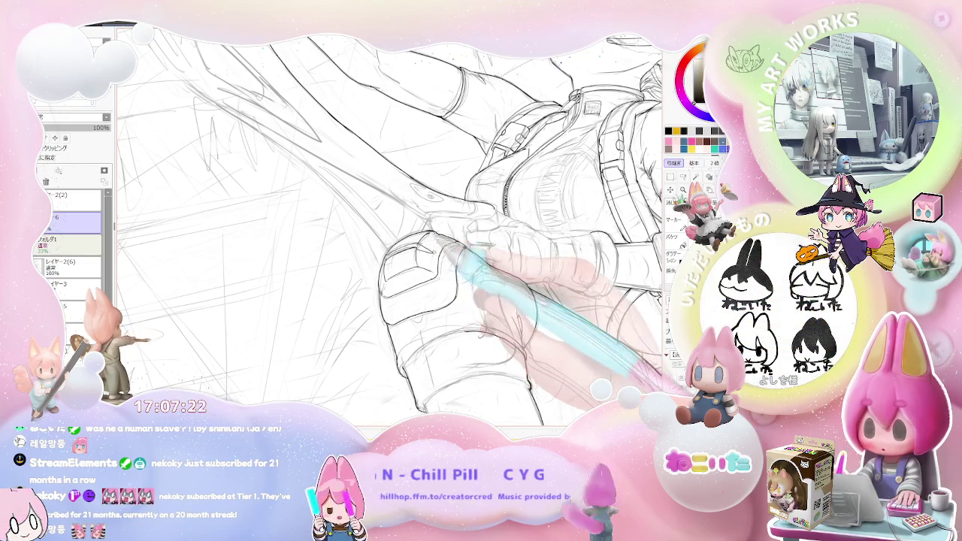
scroll(391, 226, down, 3)
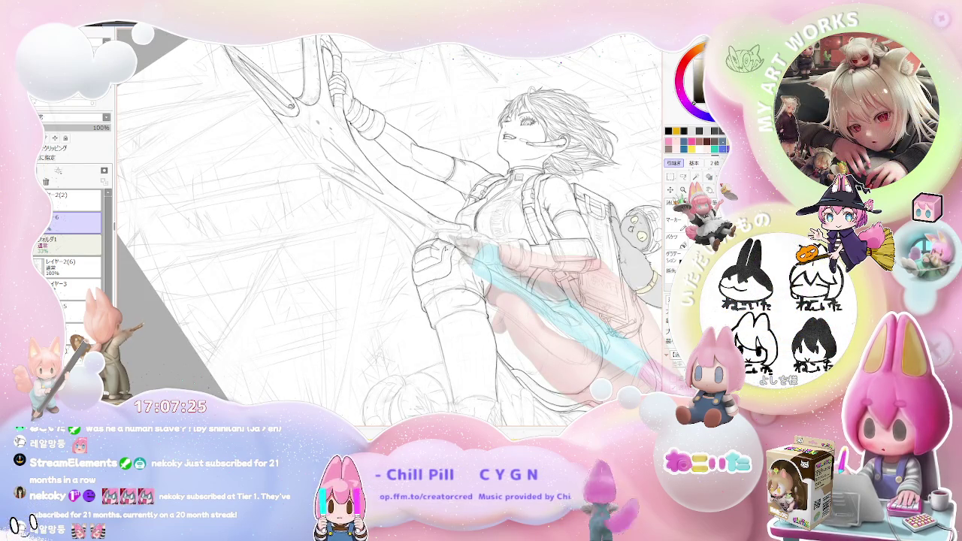
key(Delete)
key(Delete)
key(Delete)
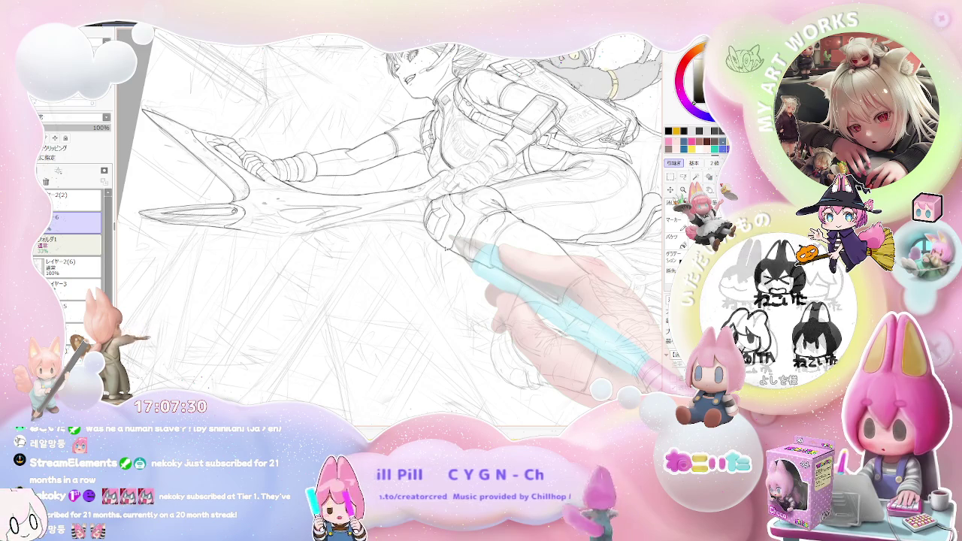
scroll(390, 226, up, 2)
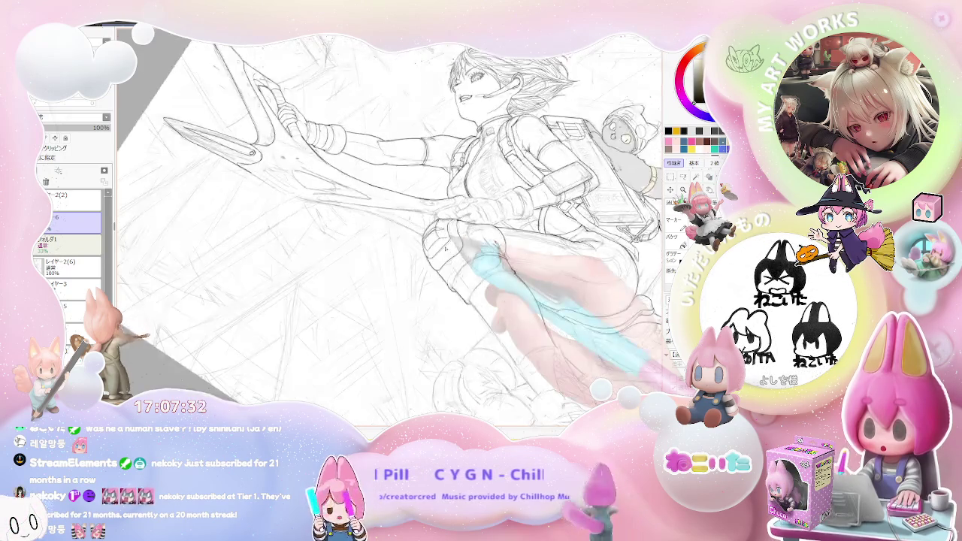
scroll(391, 225, up, 3)
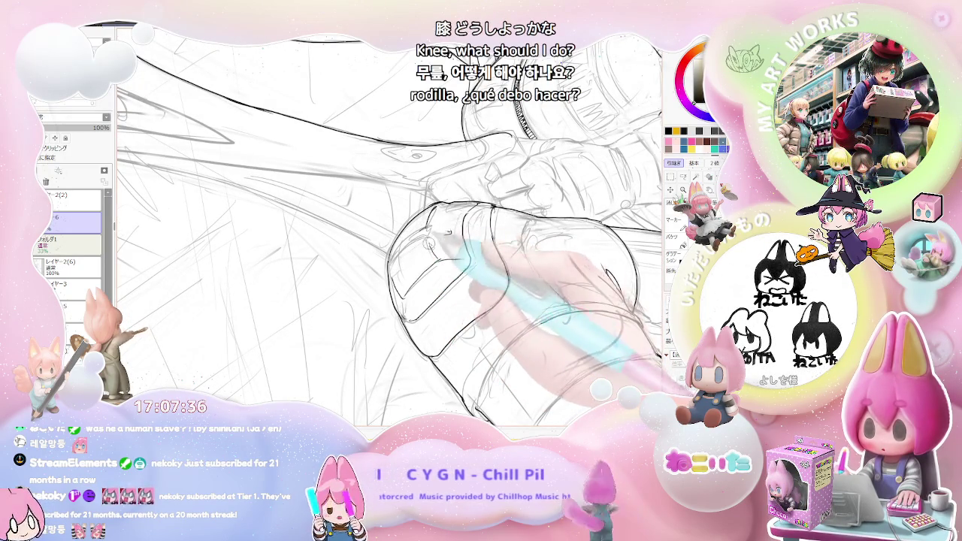
drag(604, 269, 622, 300)
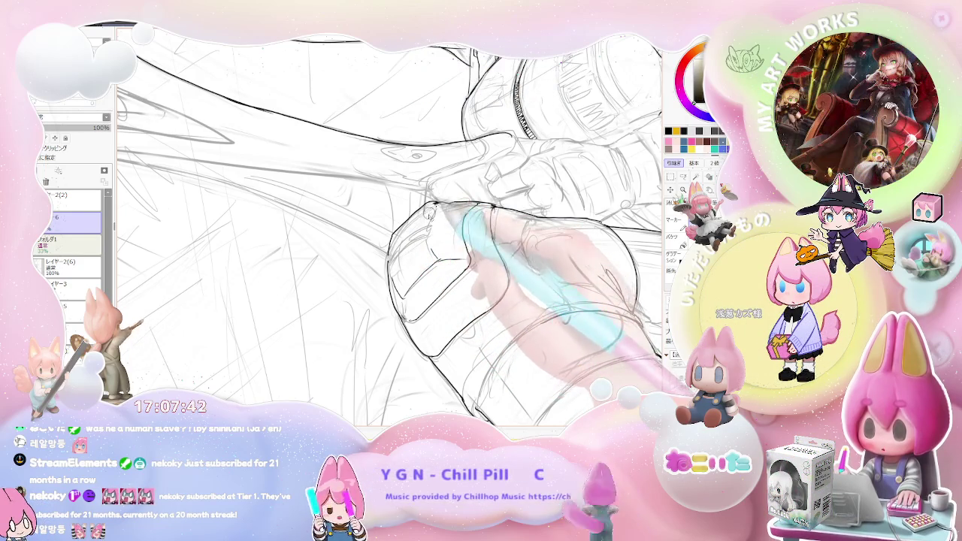
- Mirror the canvas and zoom out and back in to check the knee and jacket lines
key(h)
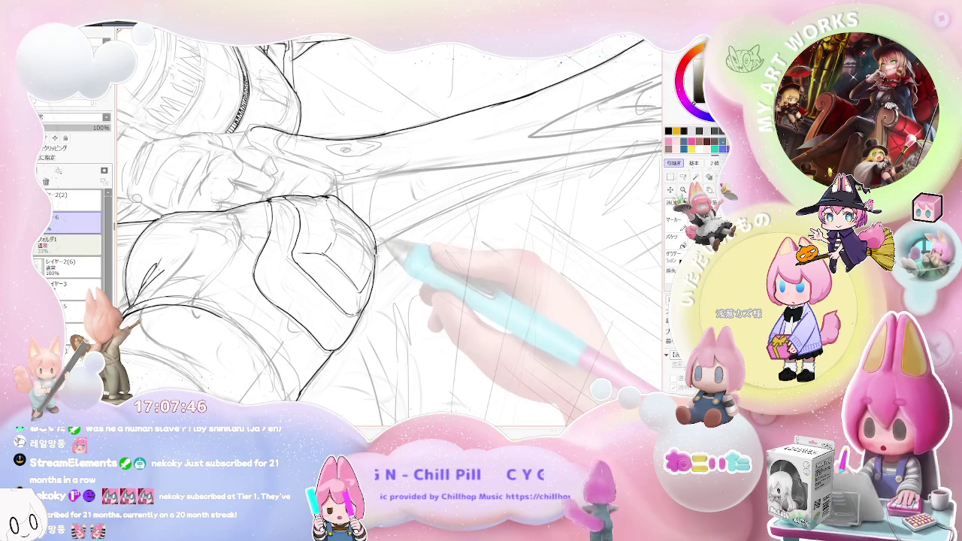
key(minus)
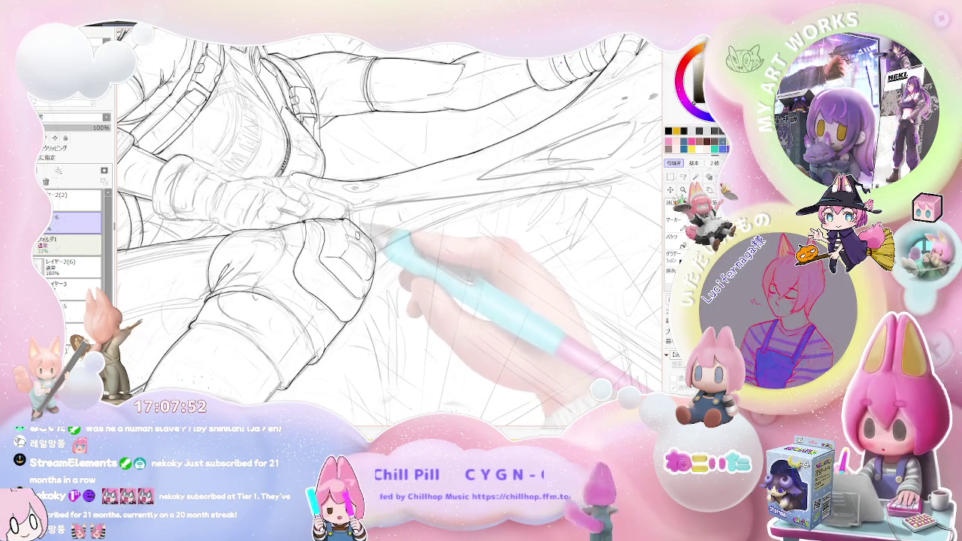
key(plus)
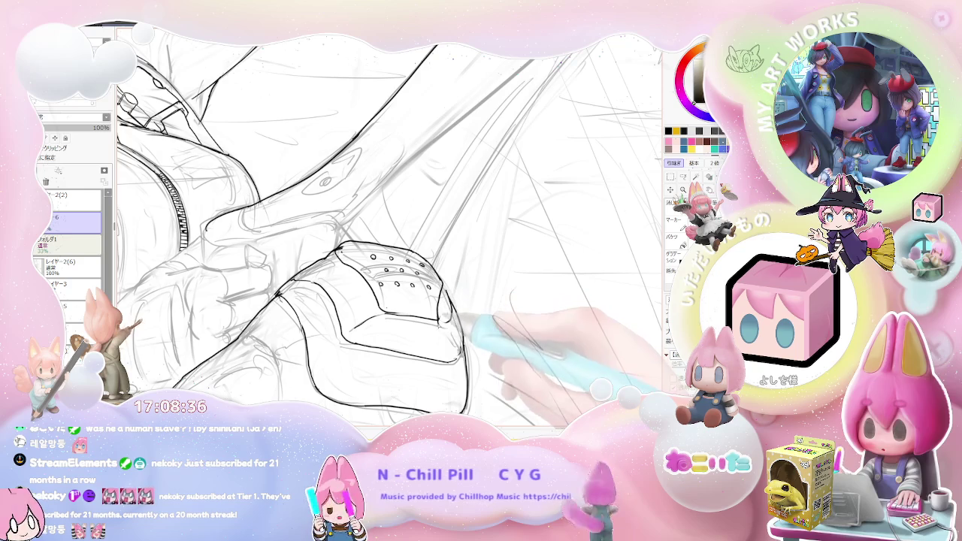
- Rotate the view and zoom in close on the knee pad, comparing it against the upper body
key(Delete)
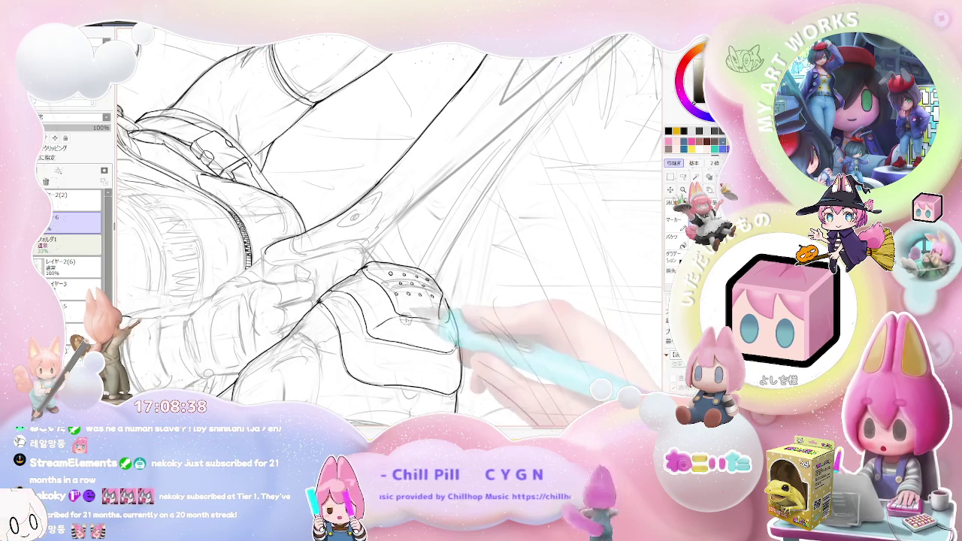
key(minus)
key(minus)
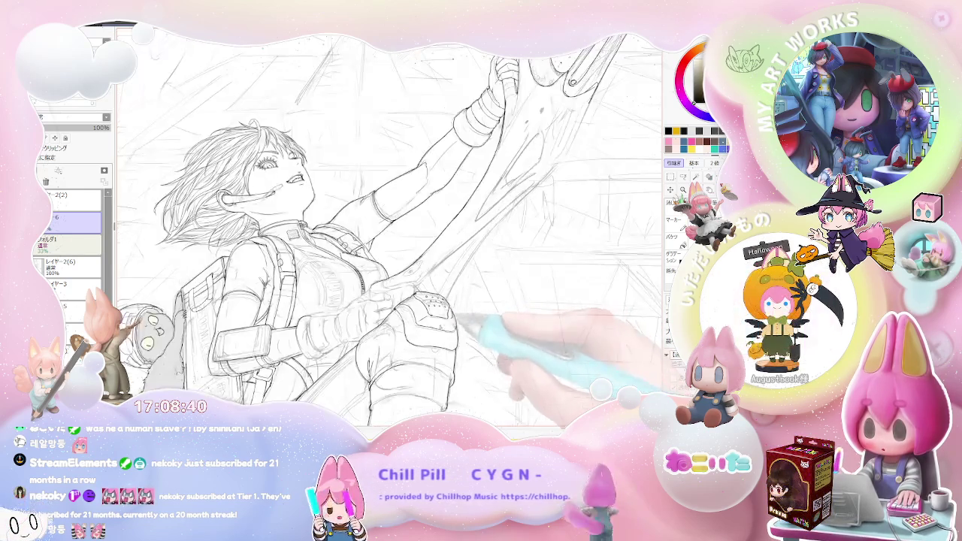
key(minus)
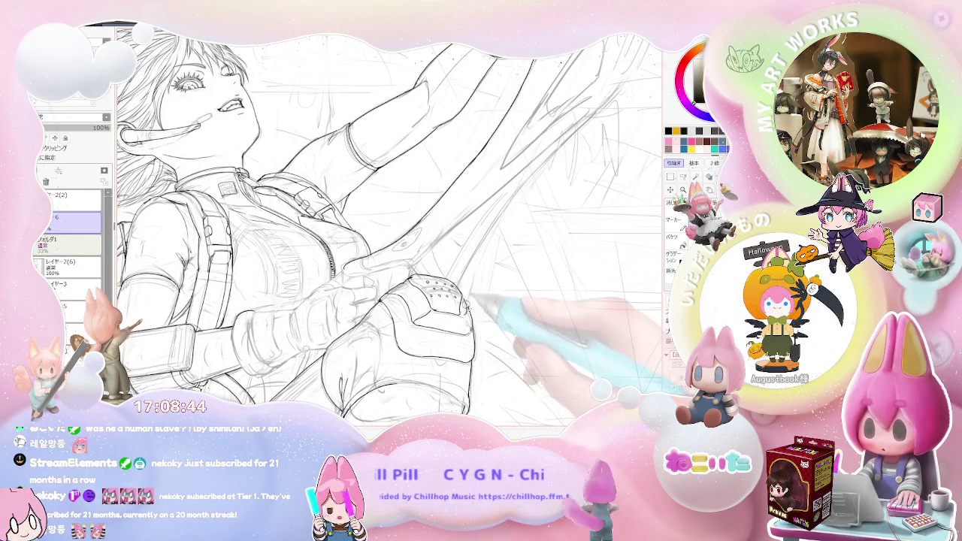
key(Delete)
key(plus)
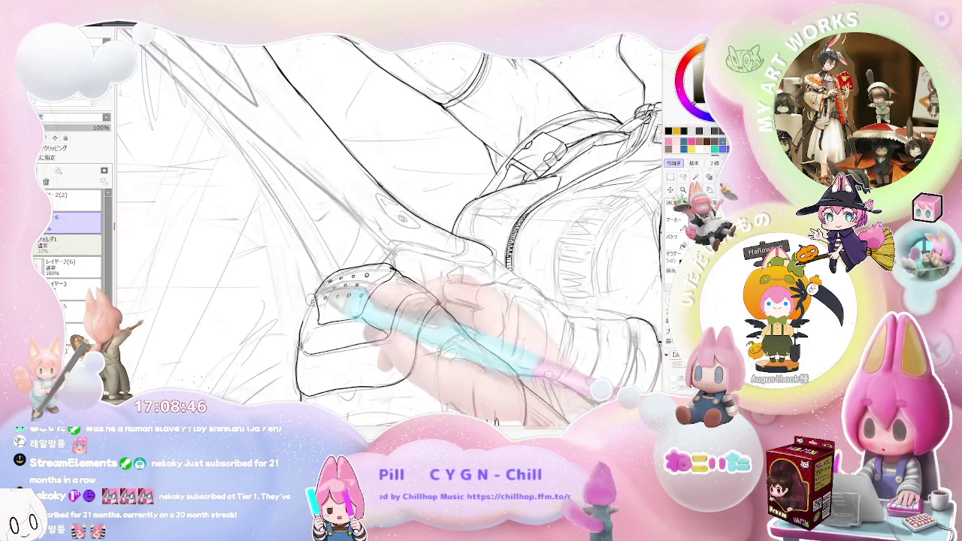
key(minus)
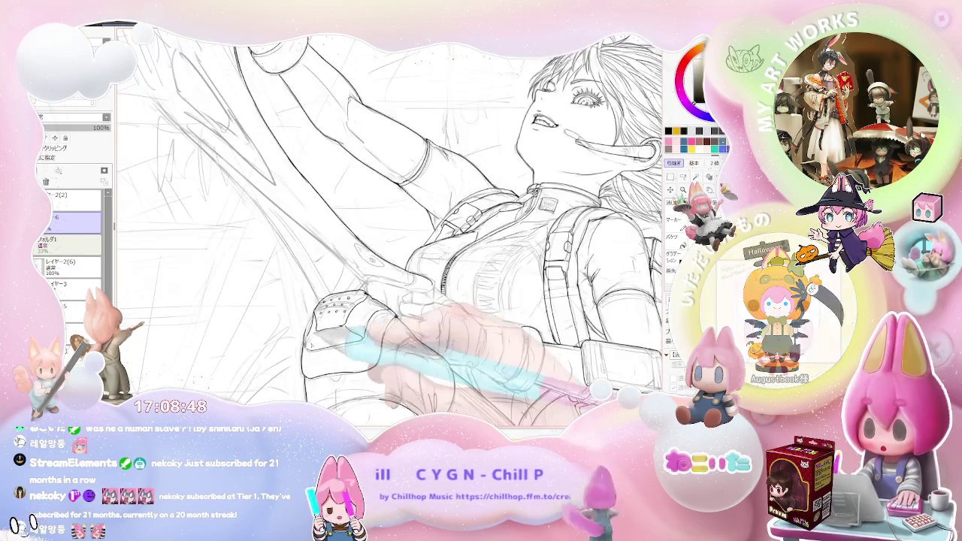
key(plus)
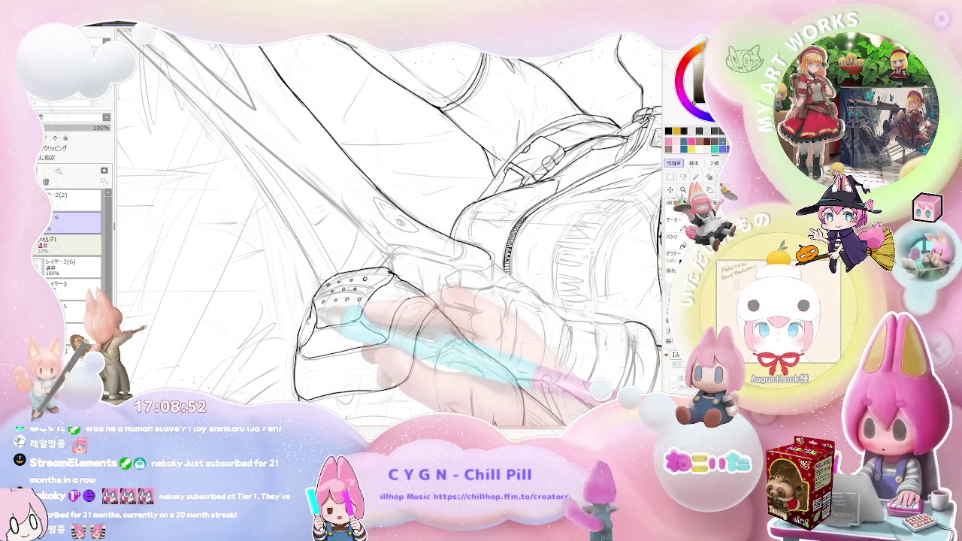
- Refine the knee pad's ridged edges and rivets, checking them against the face and whole figure
key(minus)
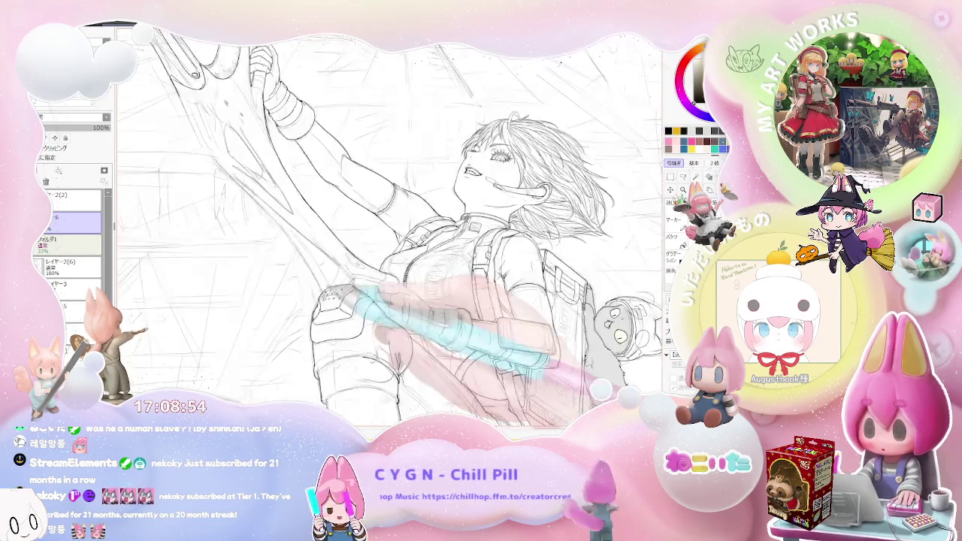
key(plus)
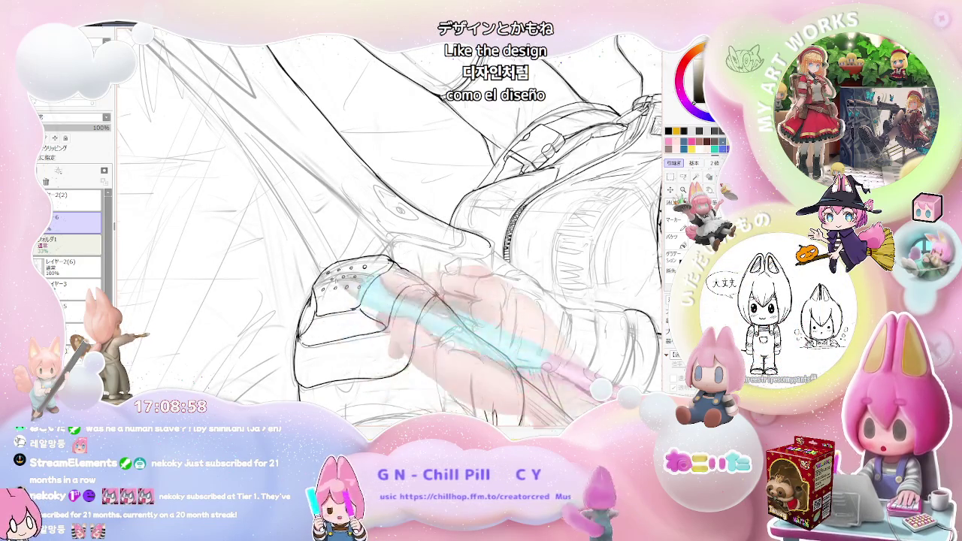
key(minus)
key(minus)
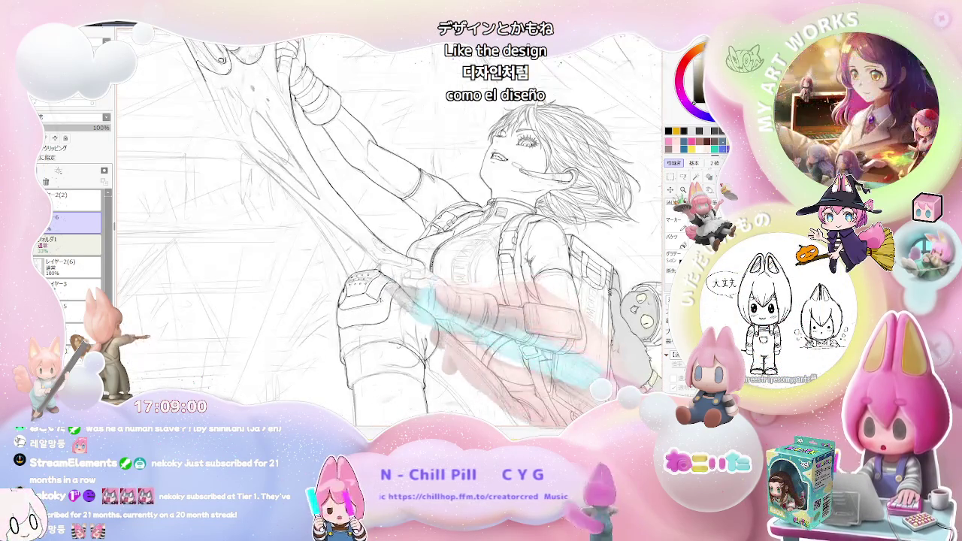
key(plus)
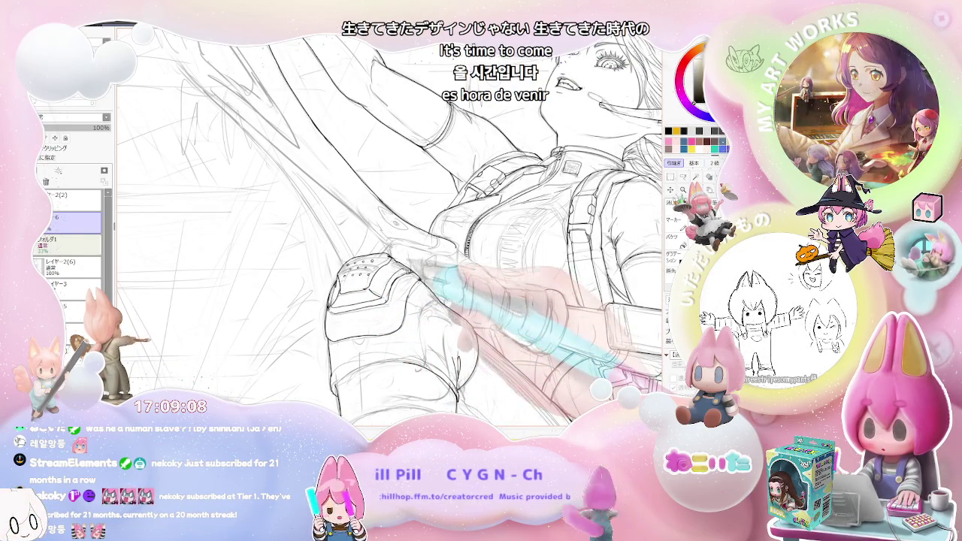
scroll(390, 225, up, 2)
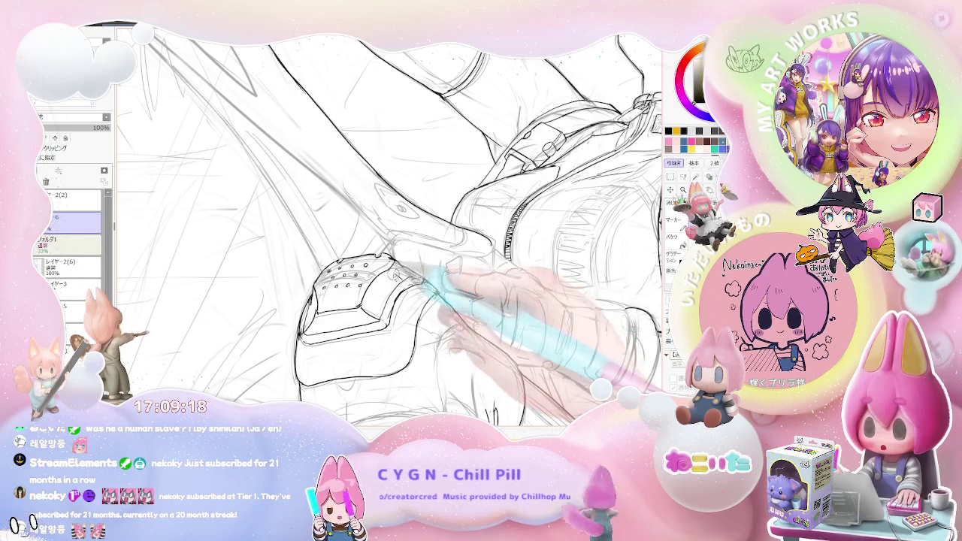
key(minus)
key(minus)
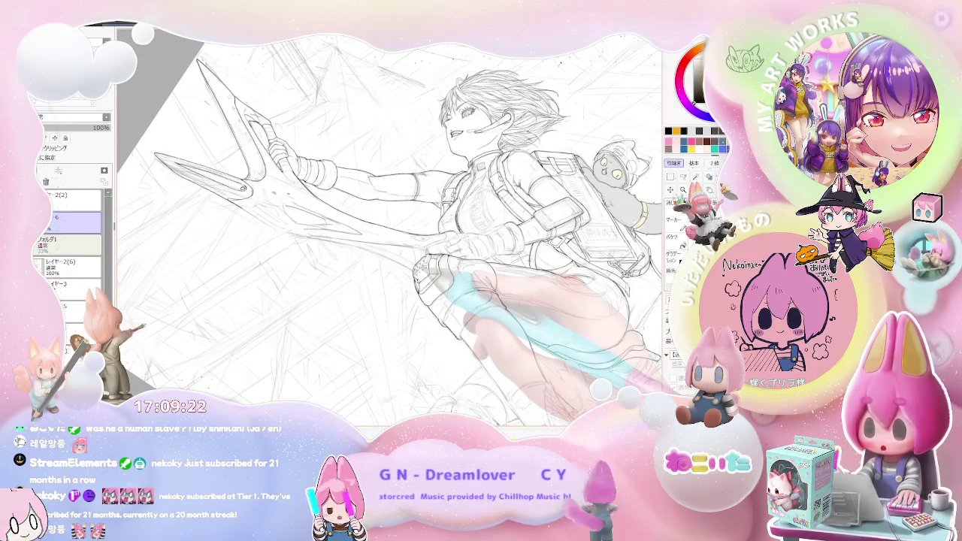
key(plus)
key(plus)
key(plus)
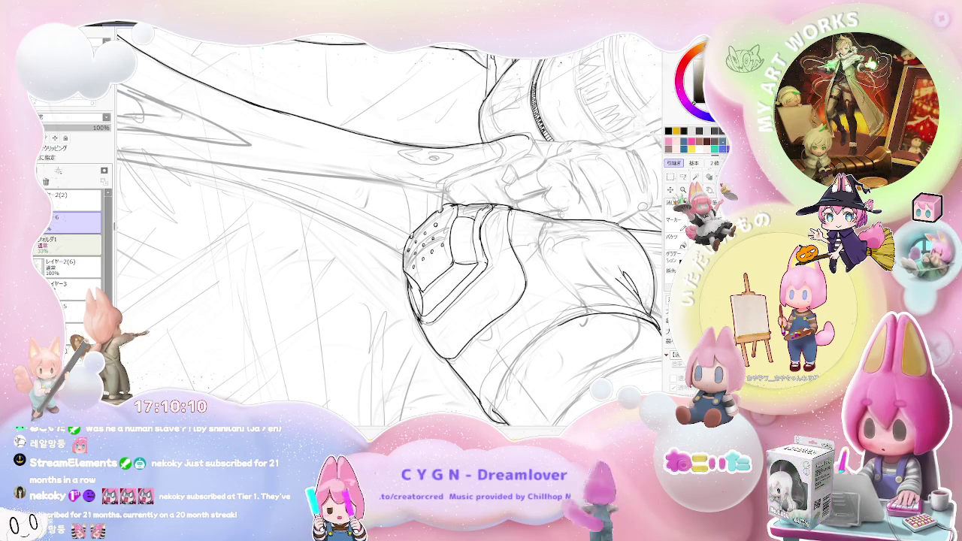
- Zoom in on the knee pad and gloved hand where they meet the blade shaft
scroll(432, 252, up, 2)
scroll(428, 254, up, 2)
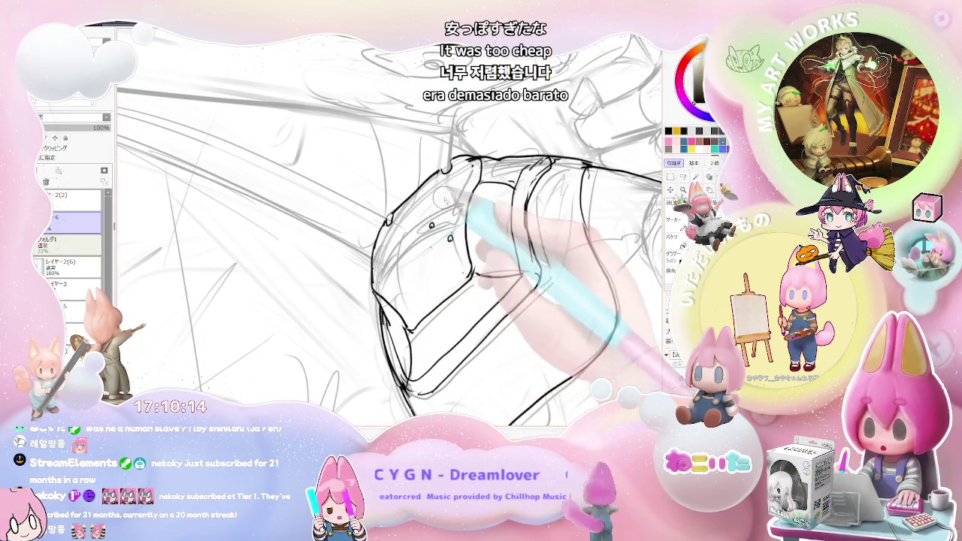
- Rotate, mirror and zoom onto the knee and glove to ink ridge lines across the lower knee pad
key(Delete)
key(Delete)
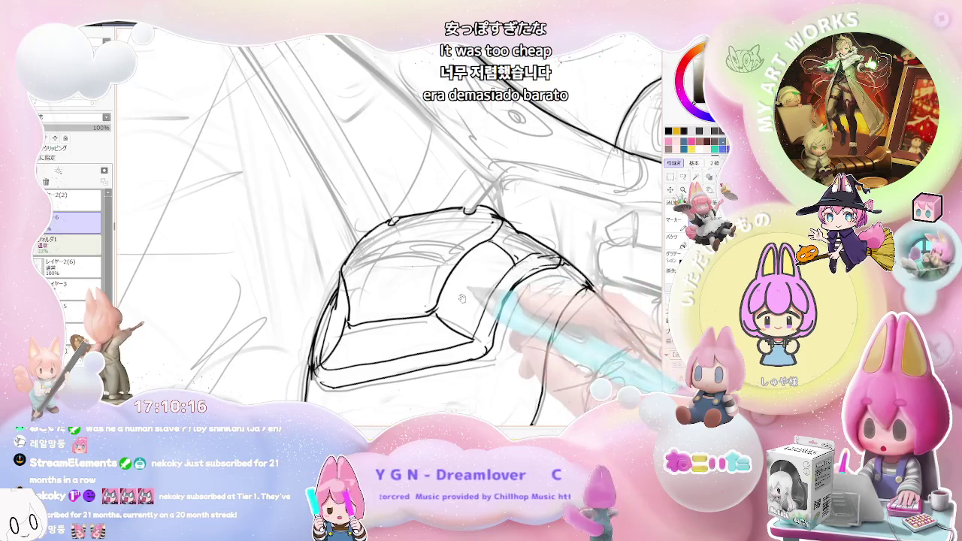
key(Delete)
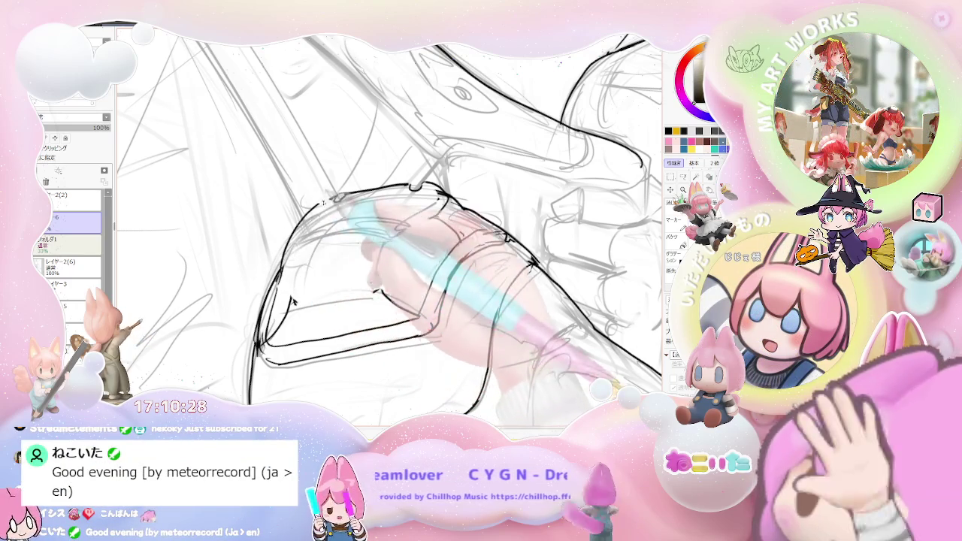
key(End)
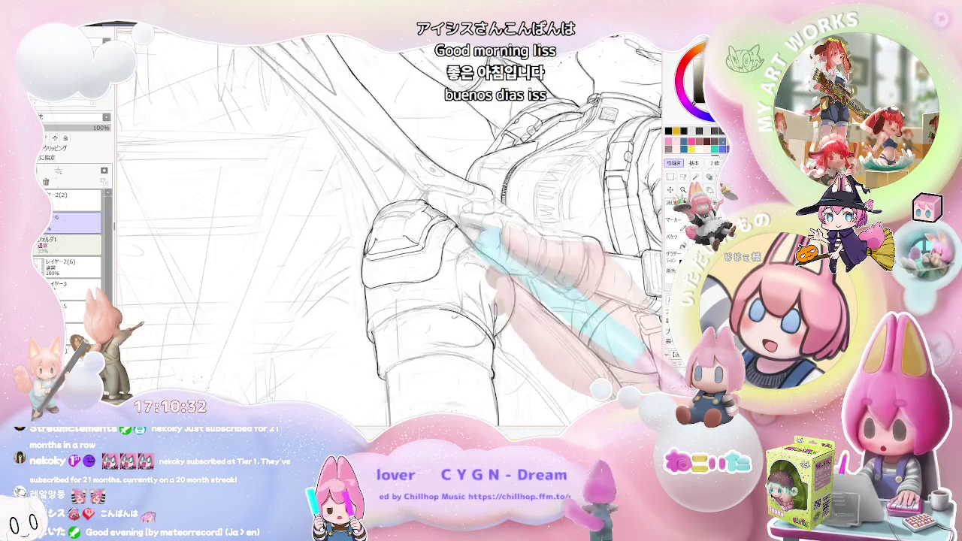
key(Insert)
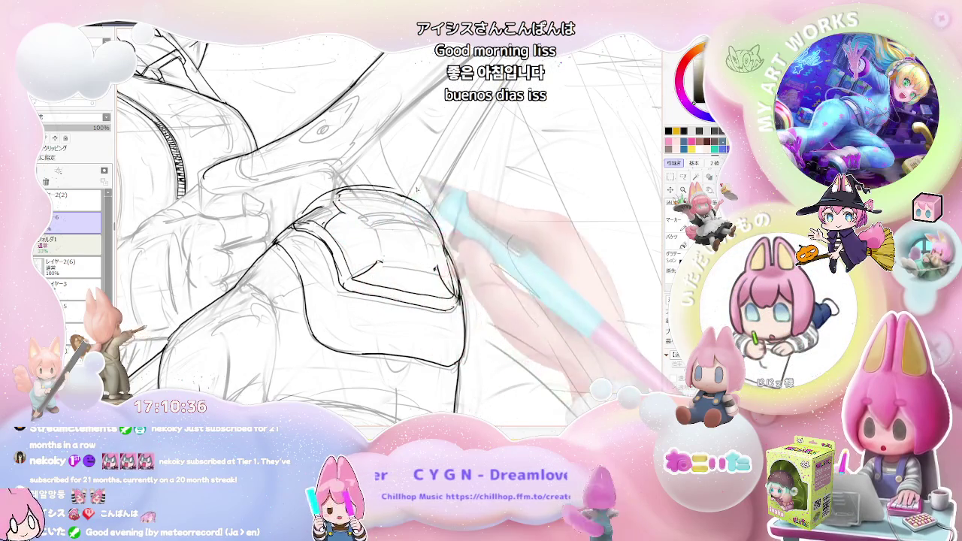
key(Delete)
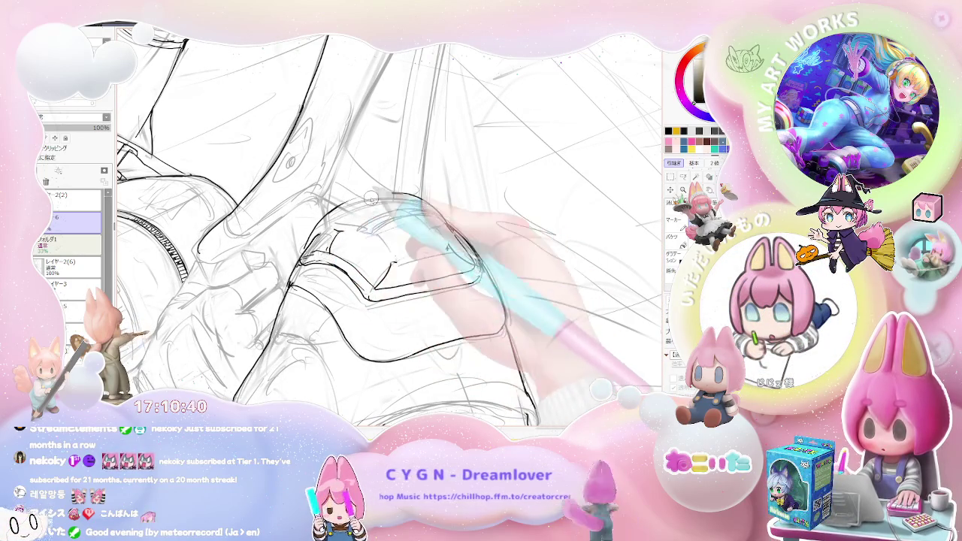
key(End)
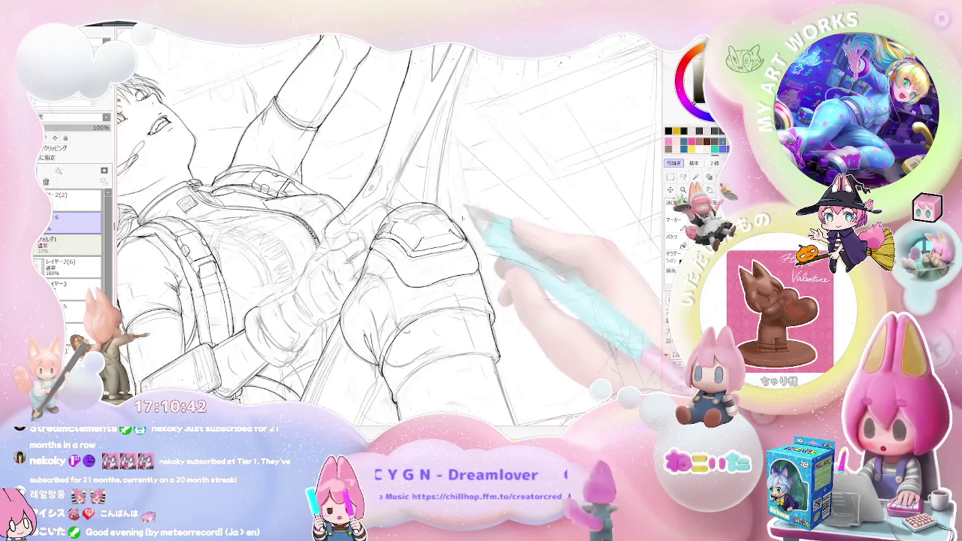
key(ctrl+plus)
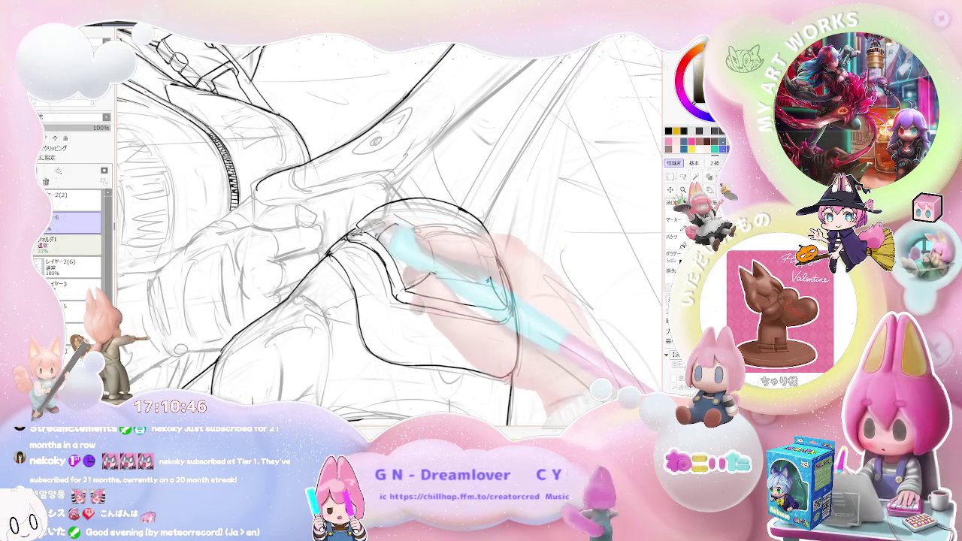
key(ctrl+minus)
key(ctrl+minus)
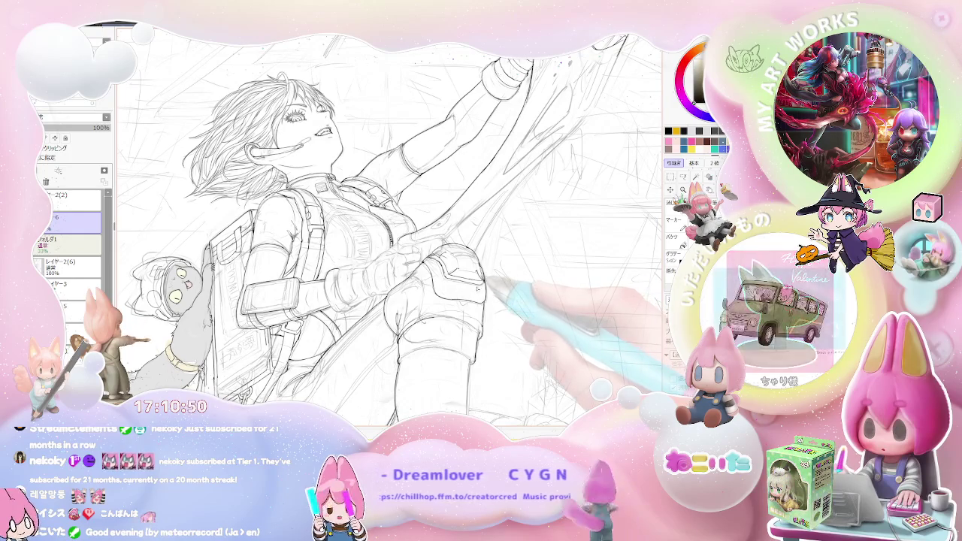
key(ctrl+plus)
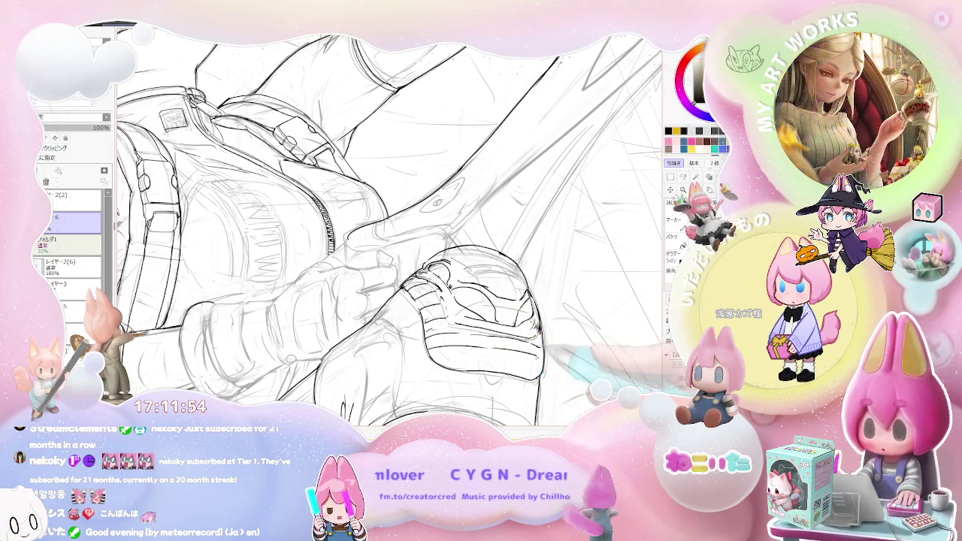
- Check the whole figure, then zoom and rotate back to rework the knee pad's curved lower ridges
key(minus)
key(minus)
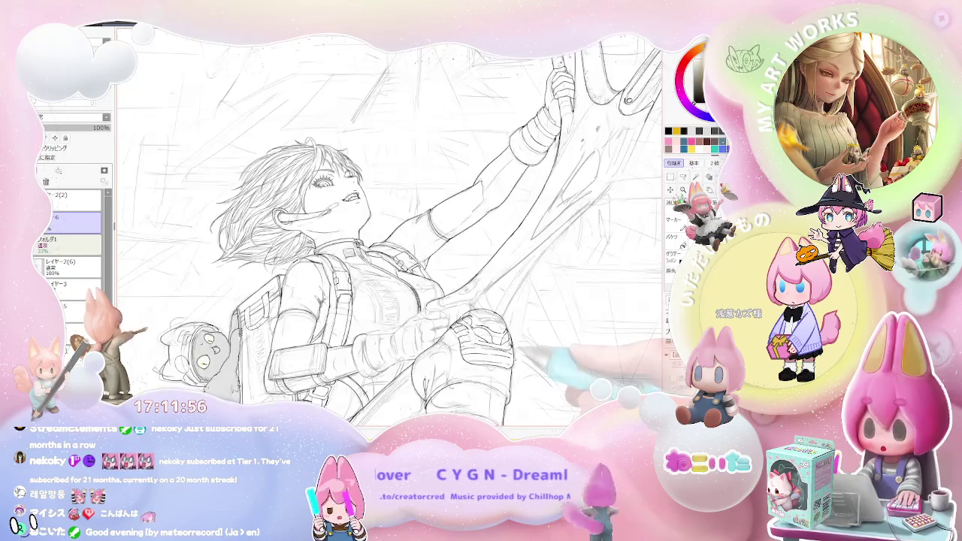
key(minus)
key(minus)
scroll(487, 316, up, 1)
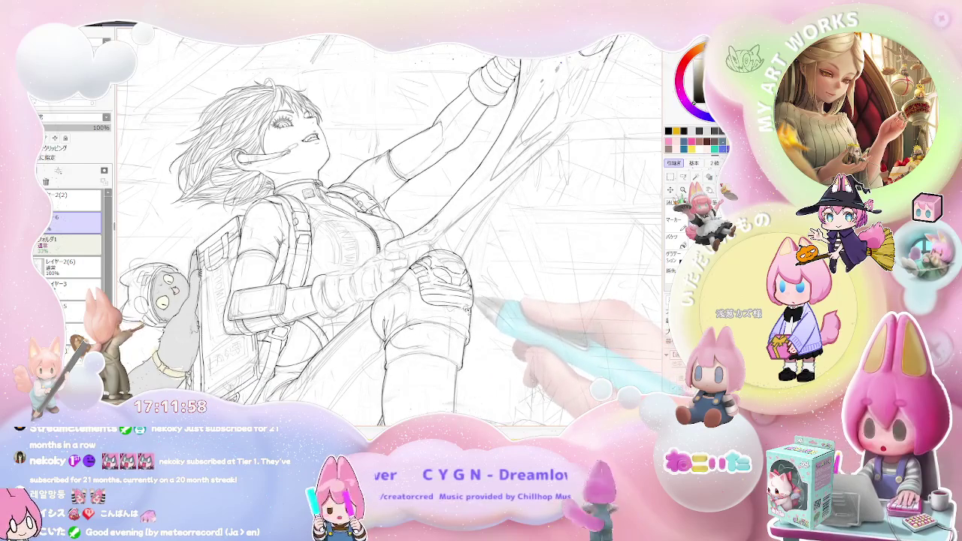
scroll(477, 304, up, 1)
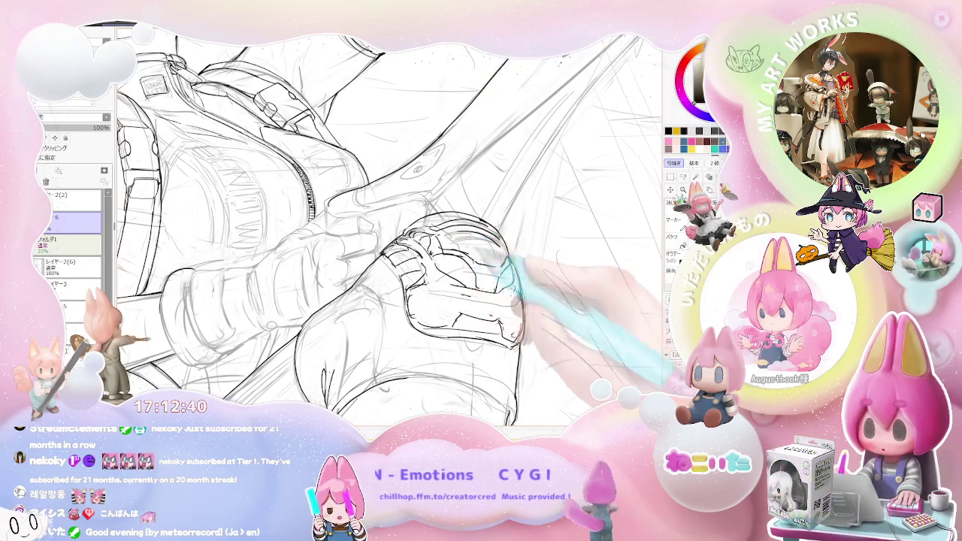
key(ctrl+minus)
key(ctrl+plus)
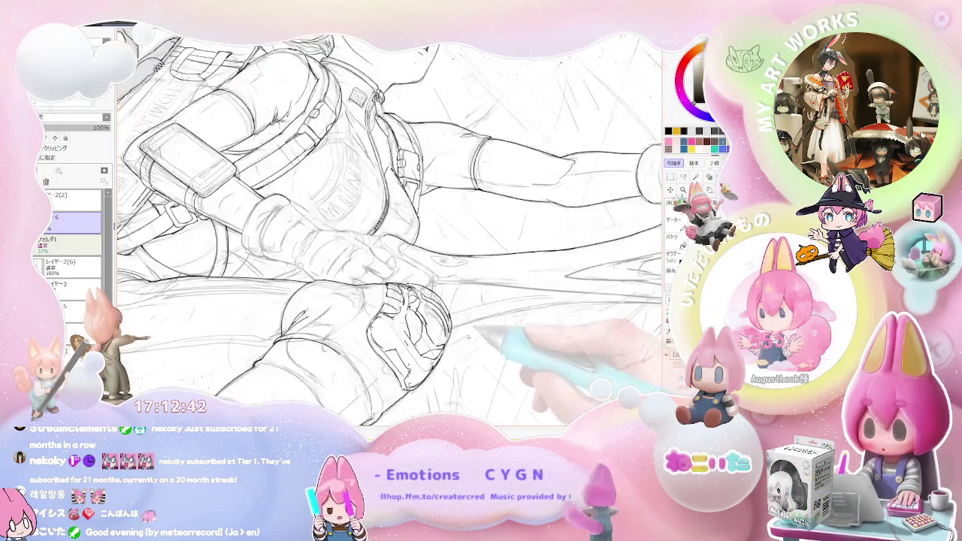
key(ctrl+plus)
key(Delete)
key(Delete)
key(Delete)
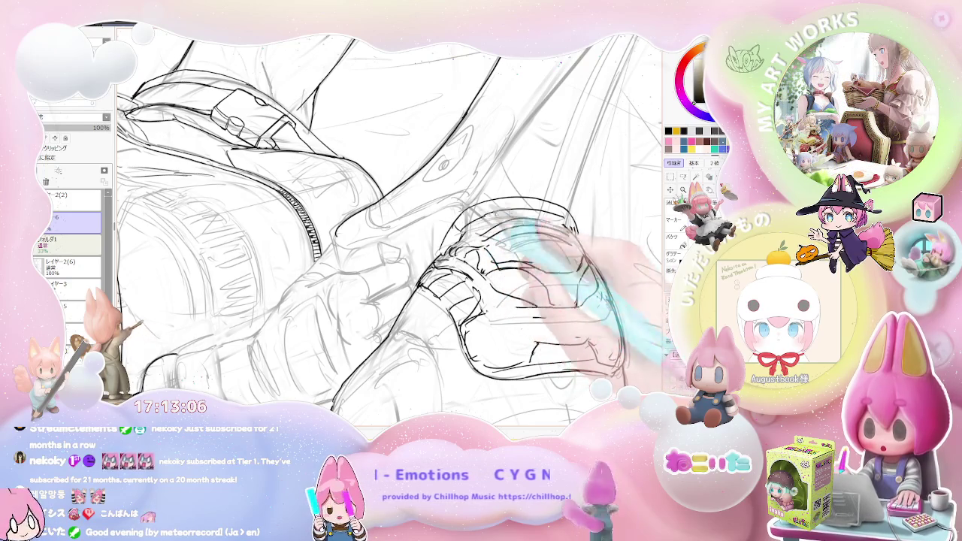
scroll(389, 230, down, 5)
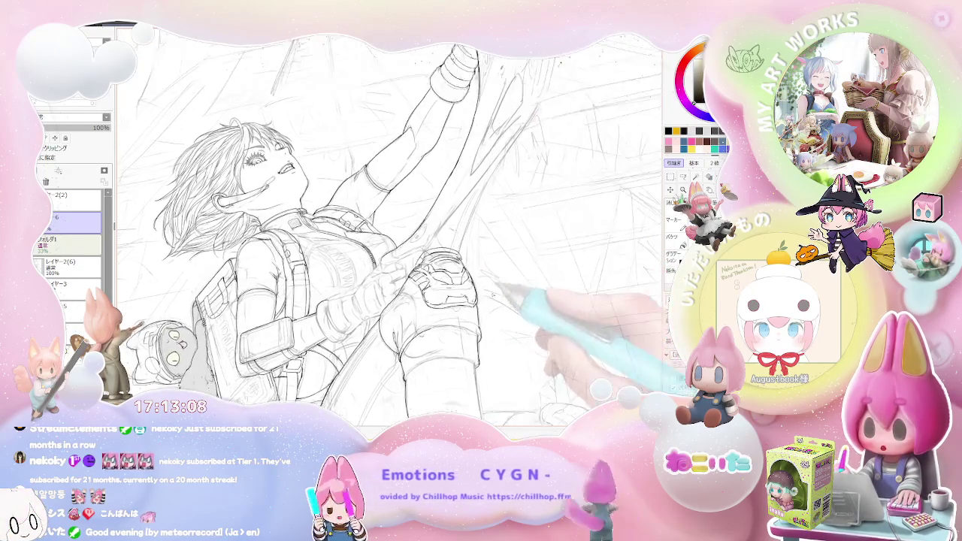
- Rotate the girl upright and ink the knee pad's top outline
scroll(462, 236, up, 4)
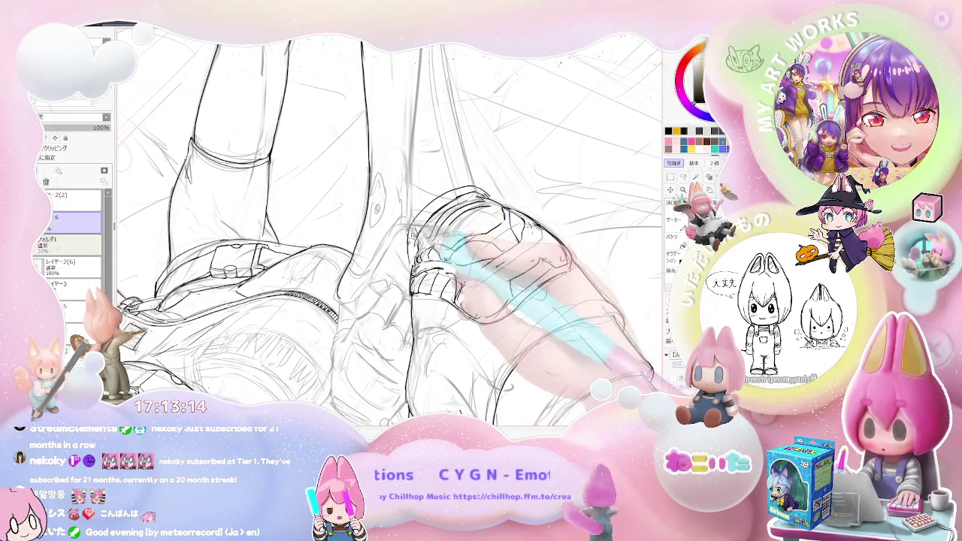
mouse_move(432, 251)
mouse_down()
mouse_move(451, 233)
mouse_move(421, 270)
mouse_up()
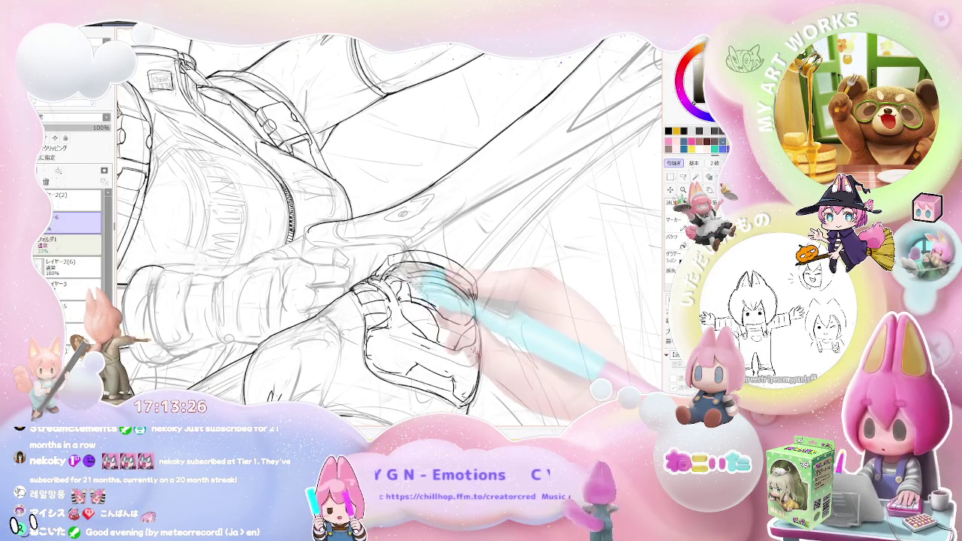
mouse_move(395, 267)
mouse_down()
mouse_move(433, 262)
mouse_move(472, 275)
mouse_move(463, 282)
mouse_up()
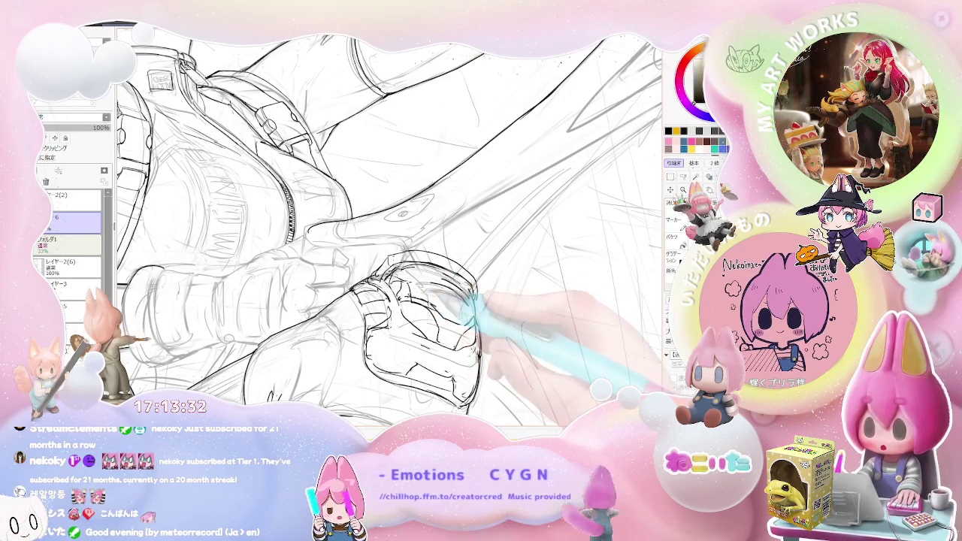
key(ctrl+minus)
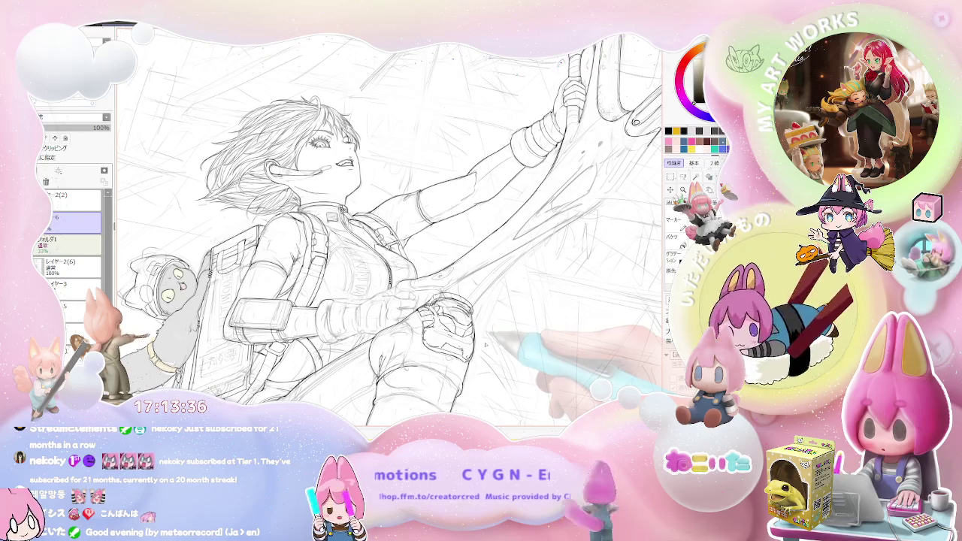
key(ctrl+plus)
key(ctrl+plus)
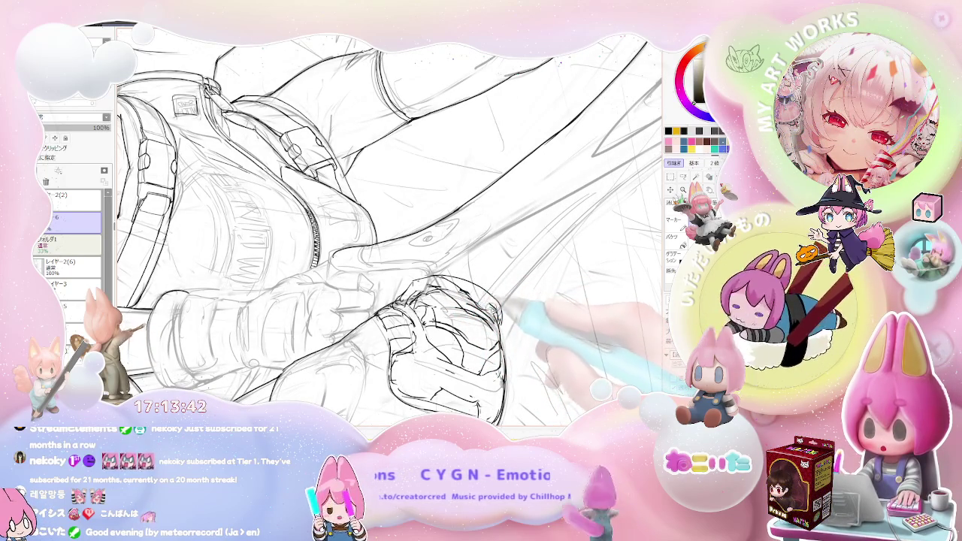
scroll(510, 321, down, 2)
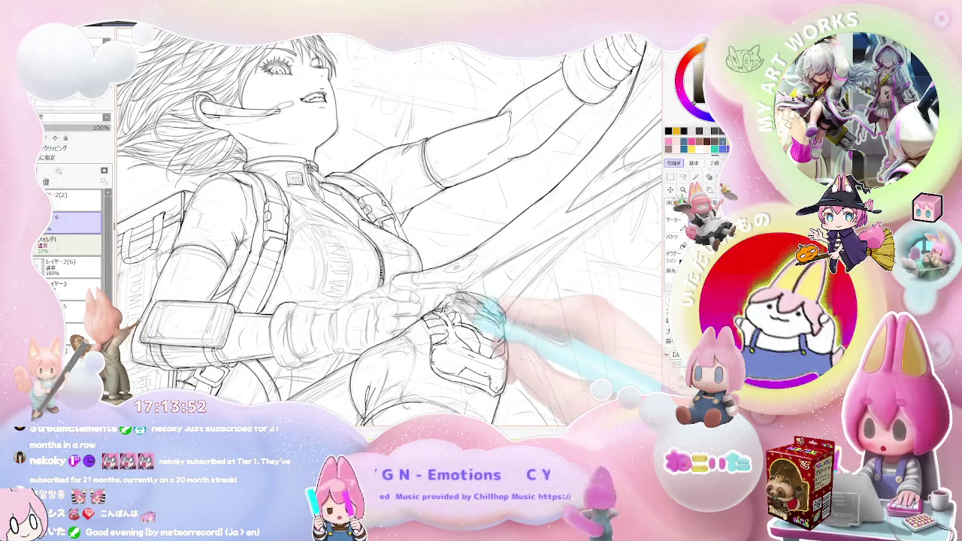
scroll(451, 312, up, 2)
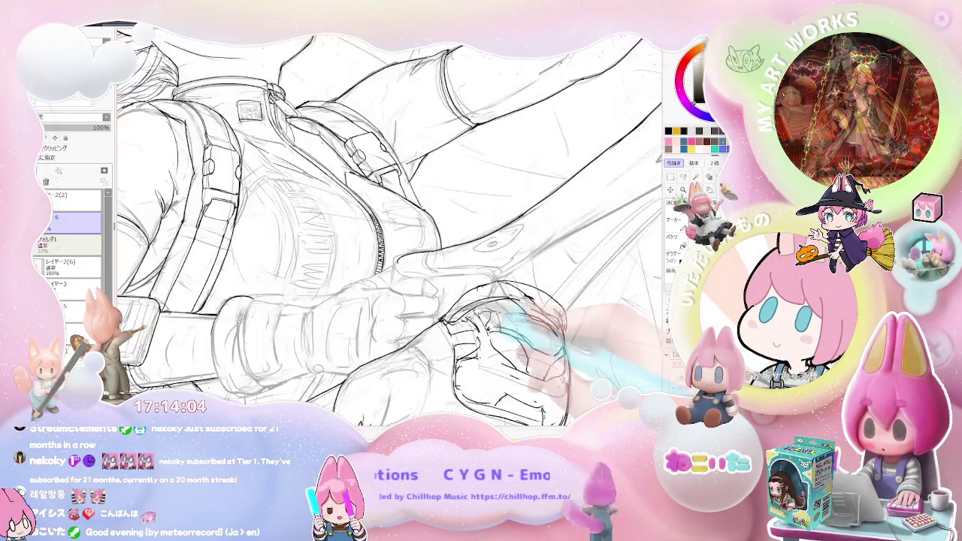
- Add detail strokes inside the fist and dark curved lines above and over the hand
drag(461, 311, 503, 308)
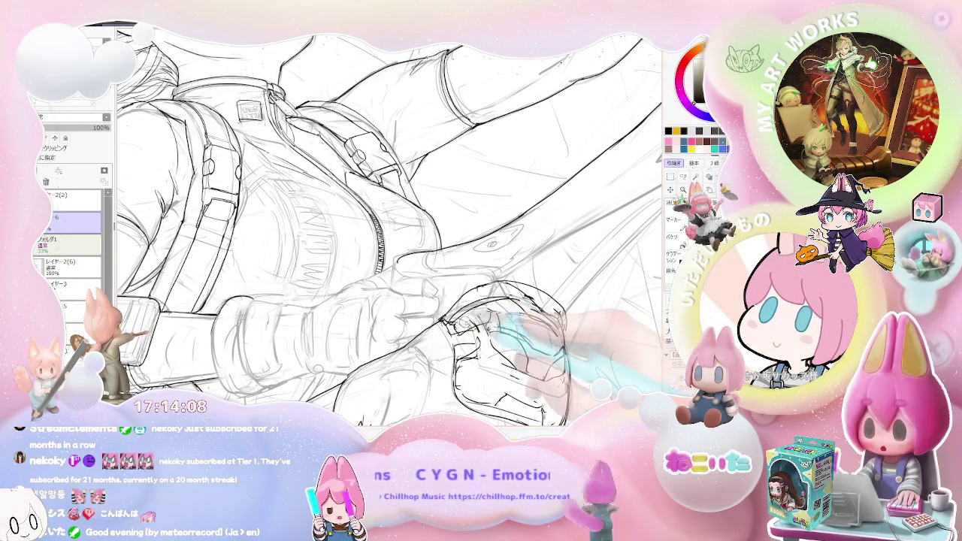
drag(531, 387, 571, 419)
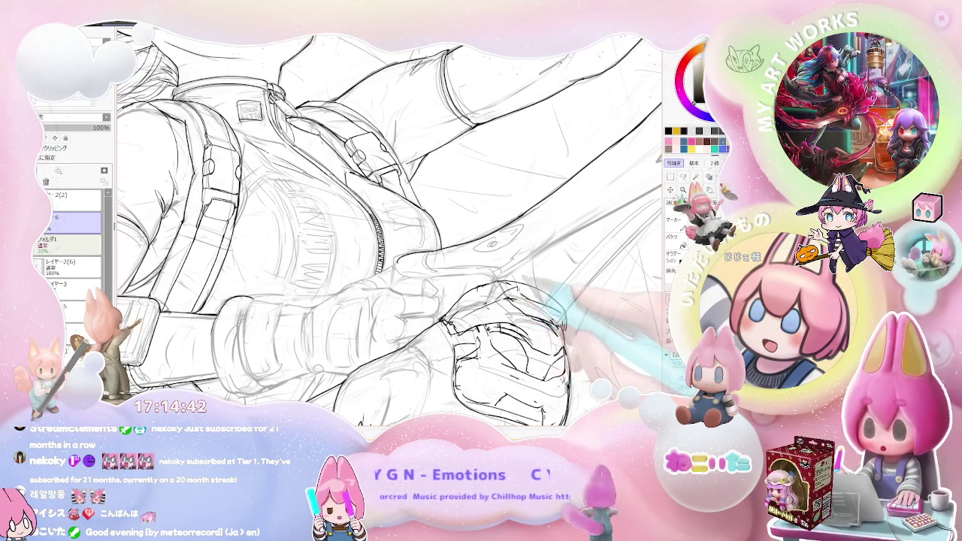
drag(511, 287, 584, 280)
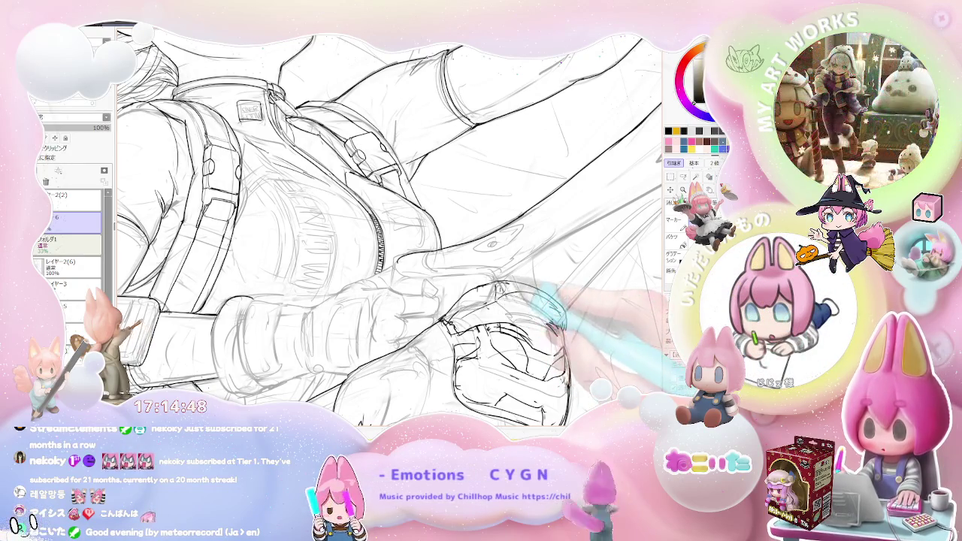
drag(498, 281, 490, 305)
scroll(530, 293, down, 3)
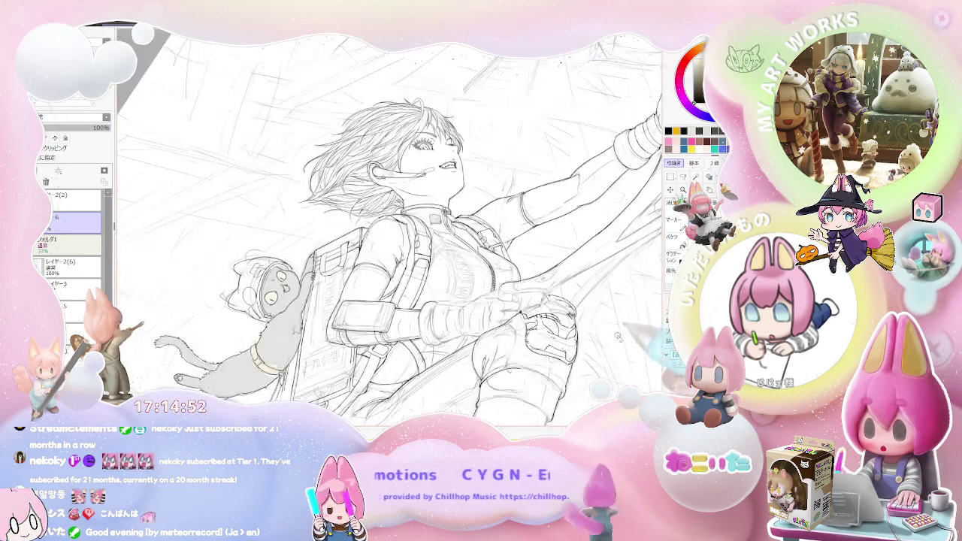
- Zoom in and sketch the near boot's arch with its vertical and side strokes
scroll(515, 319, up, 2)
scroll(514, 319, up, 2)
scroll(515, 319, up, 1)
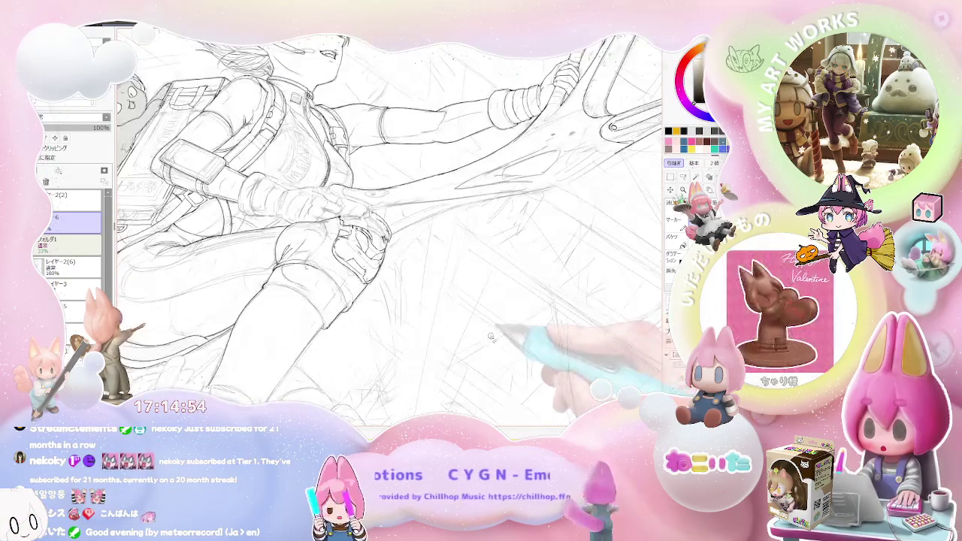
scroll(495, 307, up, 1)
scroll(477, 293, up, 1)
scroll(458, 282, up, 1)
mouse_move(429, 284)
mouse_down()
mouse_move(489, 279)
mouse_move(430, 291)
mouse_up()
mouse_move(459, 201)
mouse_down()
mouse_move(451, 260)
mouse_move(474, 259)
mouse_move(496, 282)
mouse_up()
mouse_move(516, 220)
mouse_down()
mouse_move(498, 281)
mouse_move(475, 276)
mouse_up()
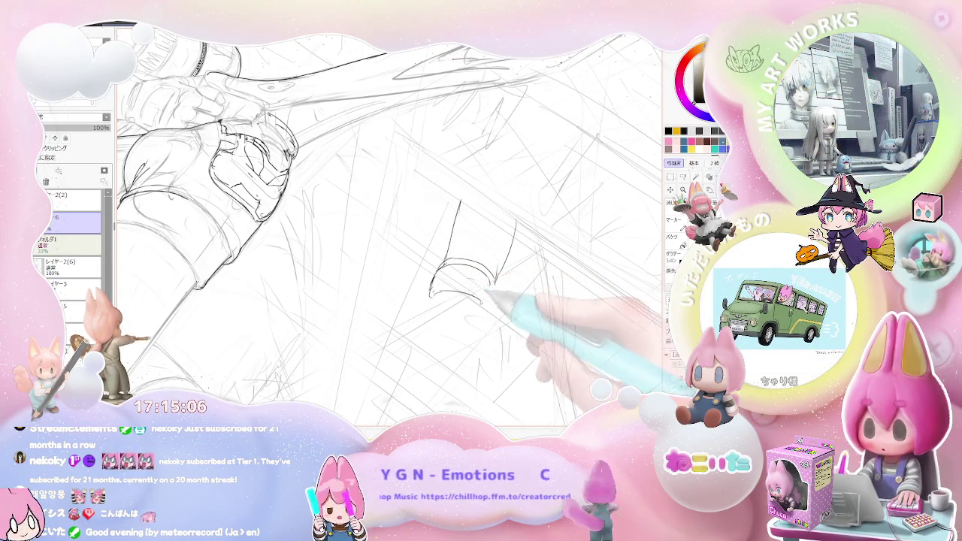
drag(435, 284, 481, 280)
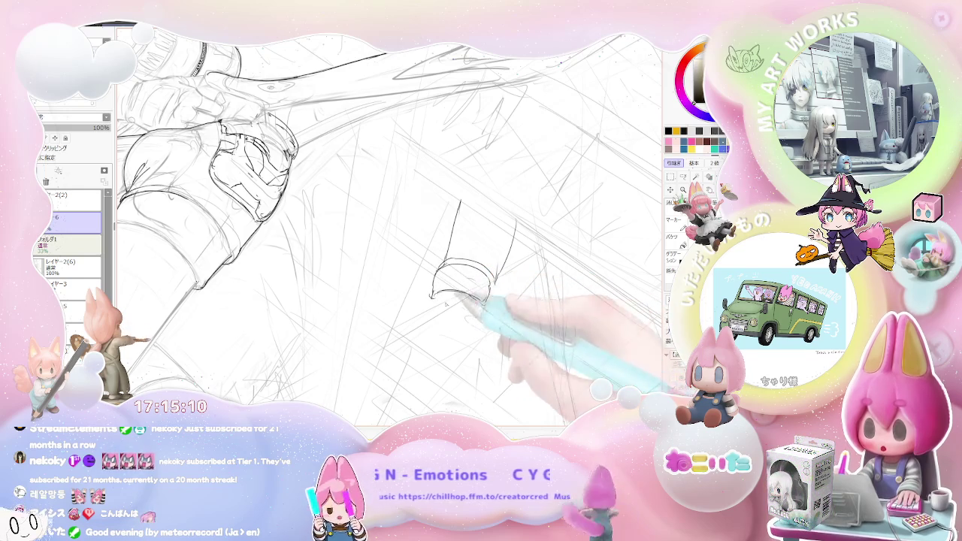
drag(450, 297, 428, 293)
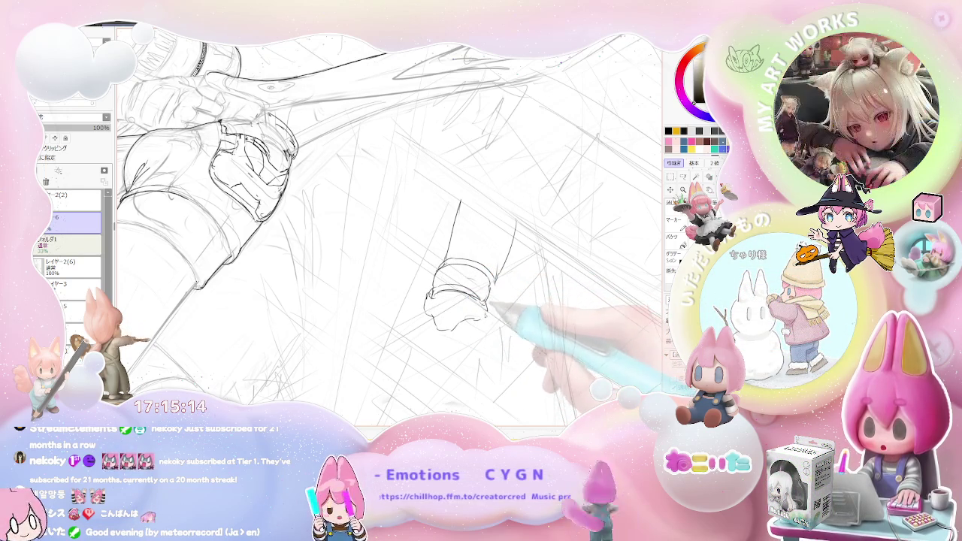
- Darken the near boot's bottom curve and sole outline, and start the far boot's left edge
mouse_move(436, 311)
mouse_down()
mouse_move(474, 314)
mouse_move(458, 339)
mouse_up()
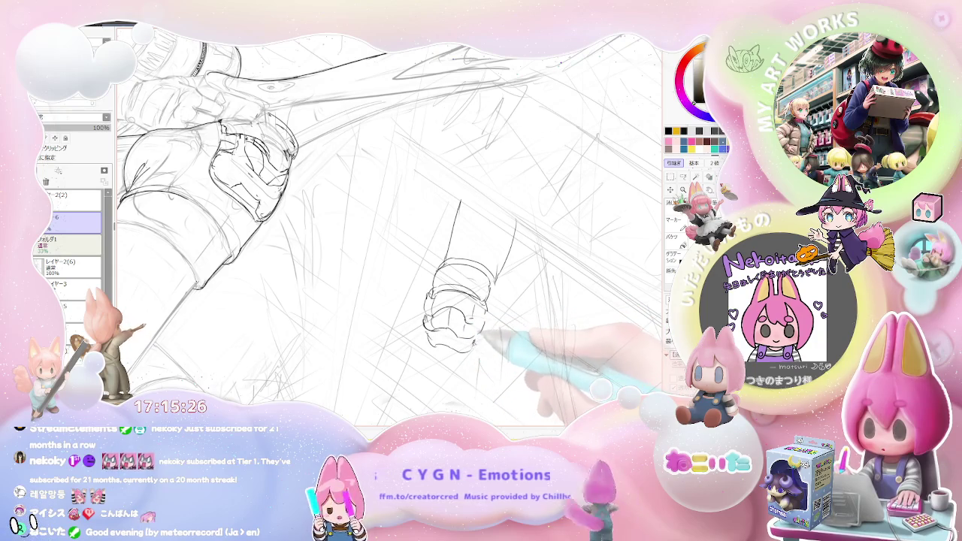
drag(460, 340, 454, 344)
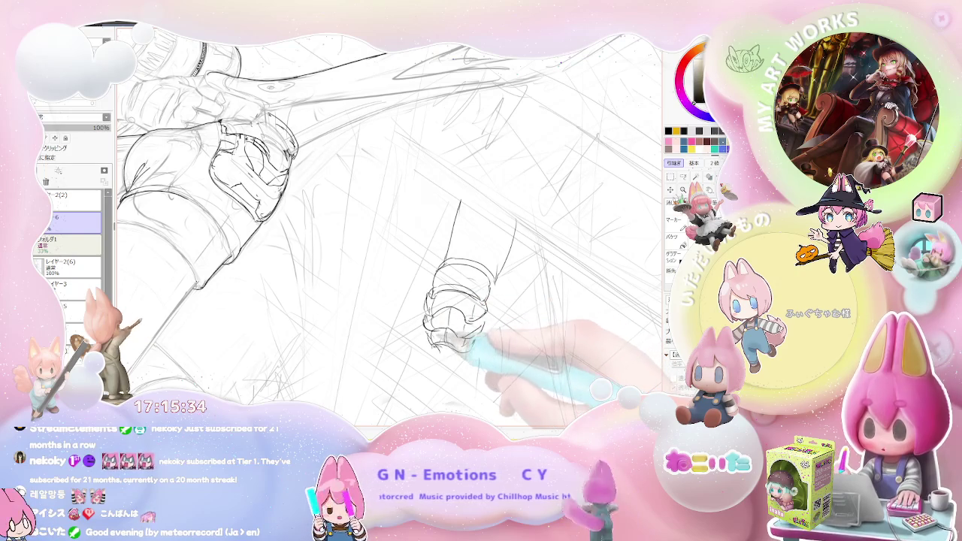
drag(432, 344, 459, 360)
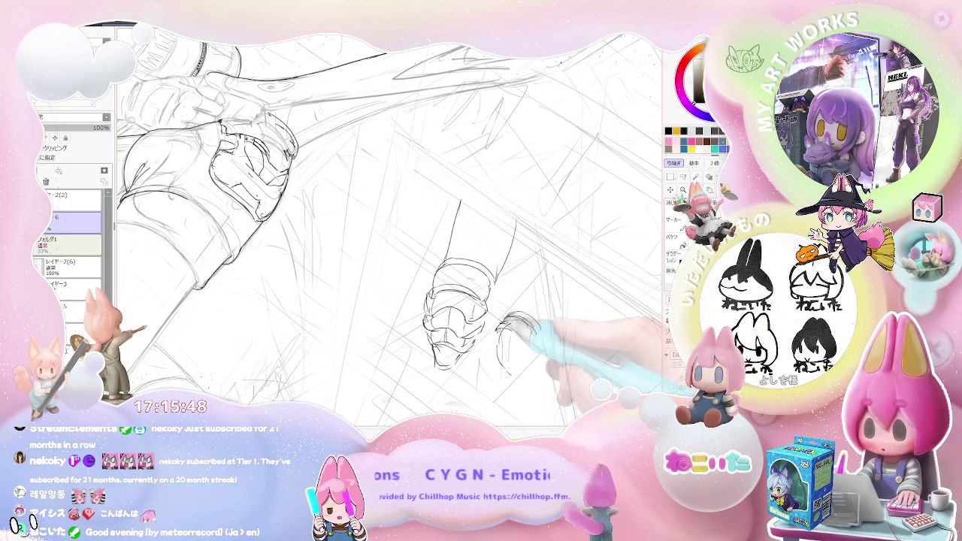
drag(502, 328, 493, 354)
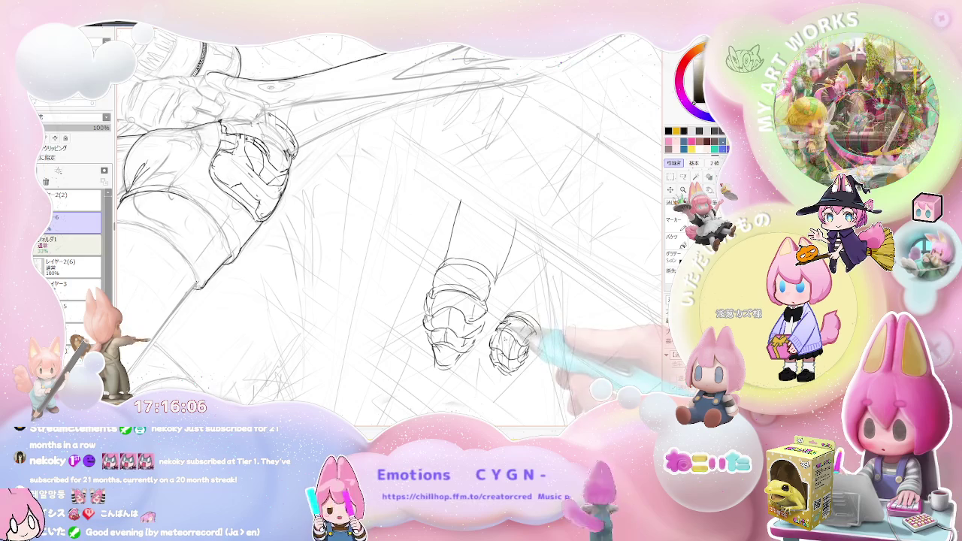
key(ctrl+minus)
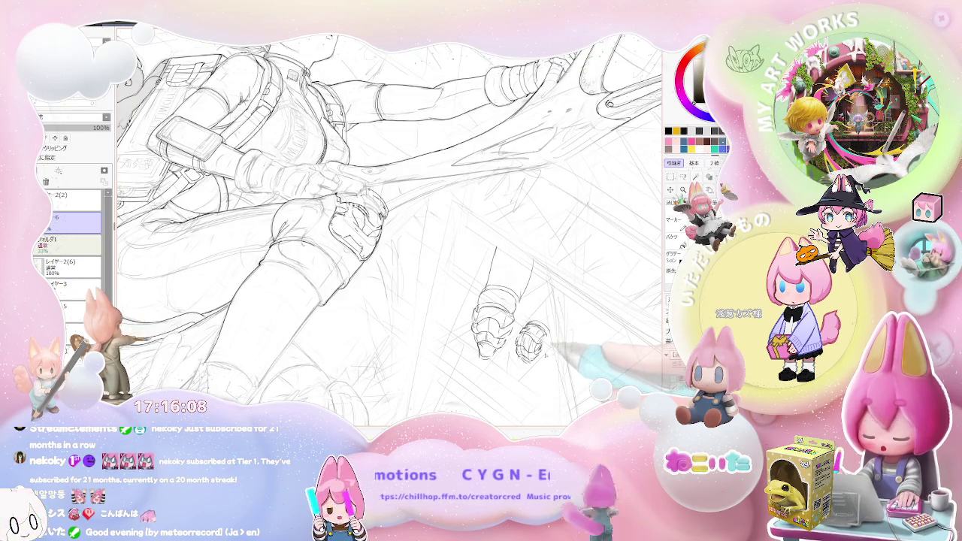
- Zoom in close on the boots to keep outlining the far boot
key(ctrl+plus)
key(ctrl+plus)
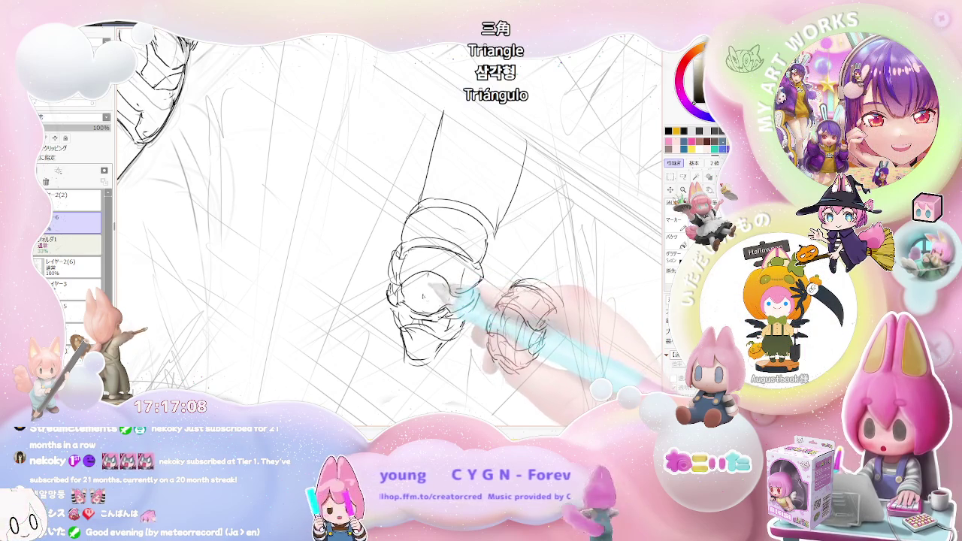
drag(429, 290, 425, 288)
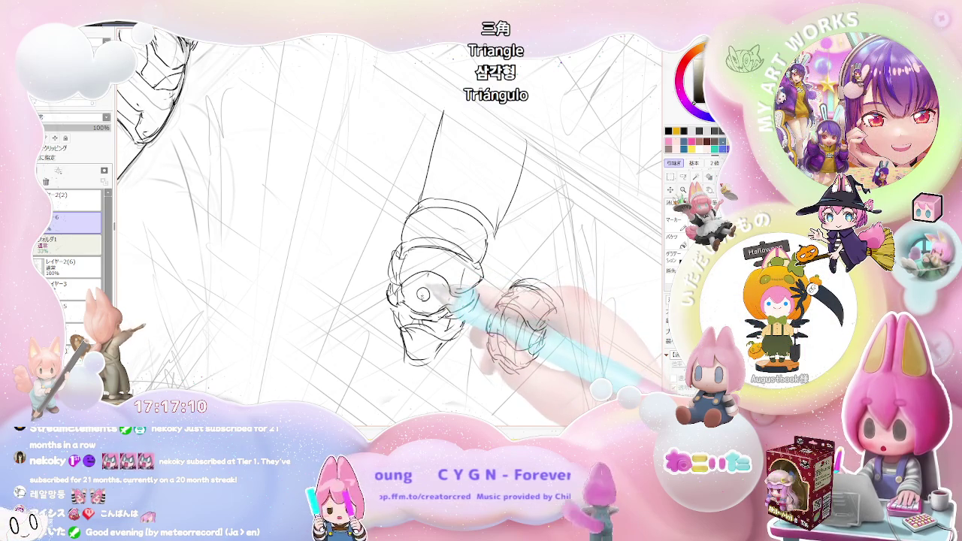
key(ctrl+z)
drag(435, 289, 429, 290)
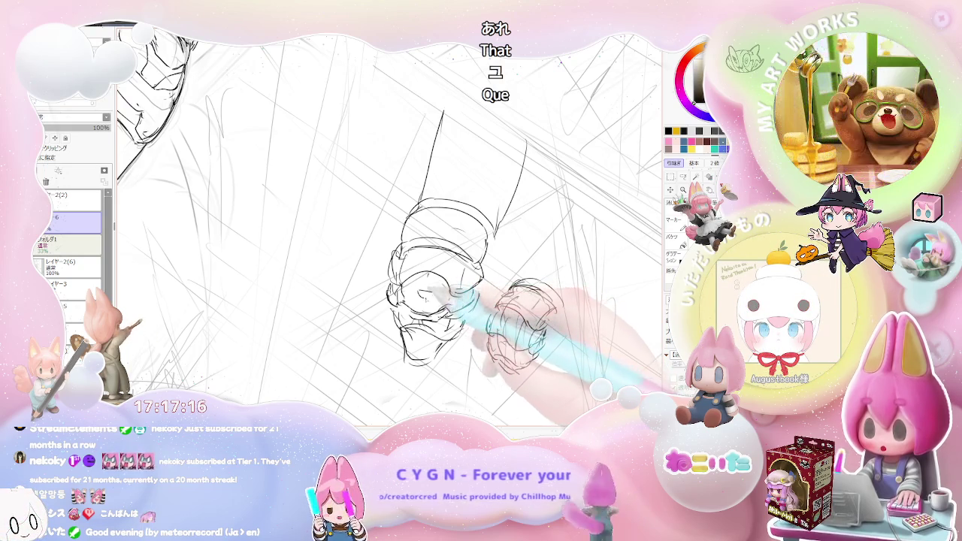
- Undo the redrawn rivet circle and ink a strap line across the near boot's toe
key(ctrl+z)
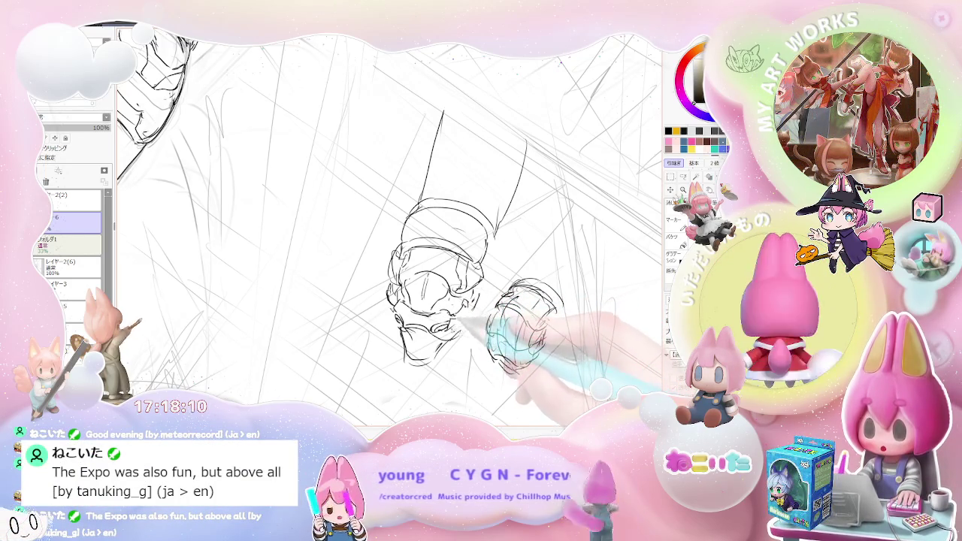
drag(431, 324, 454, 334)
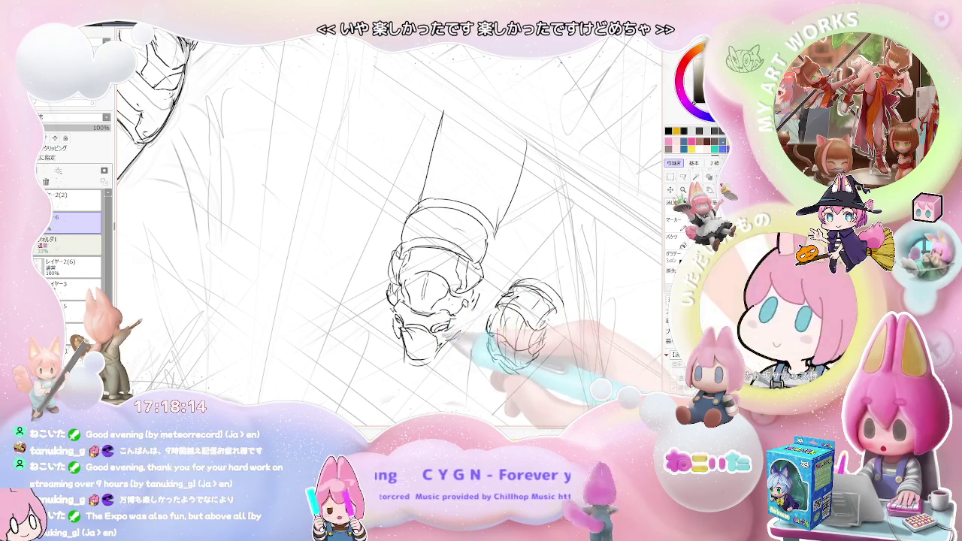
- Rotate and zoom onto the boots to ink the near boot's toe straps and round rivet
key(ctrl+minus)
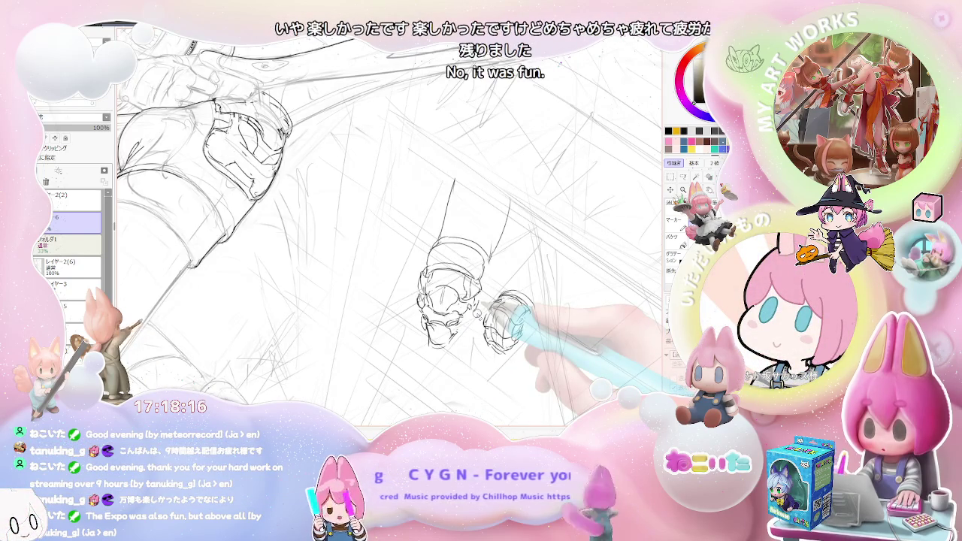
key(Delete)
key(ctrl+plus)
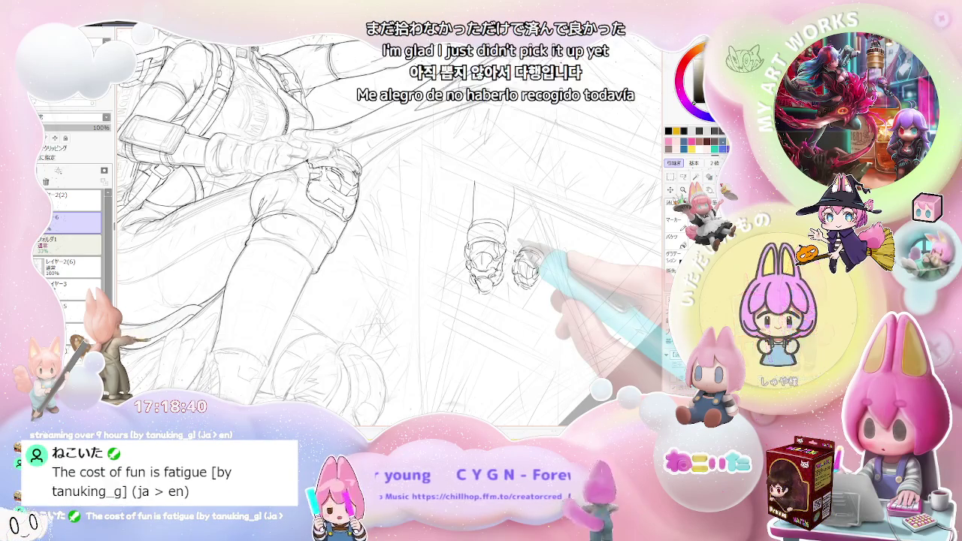
scroll(515, 251, up, 1)
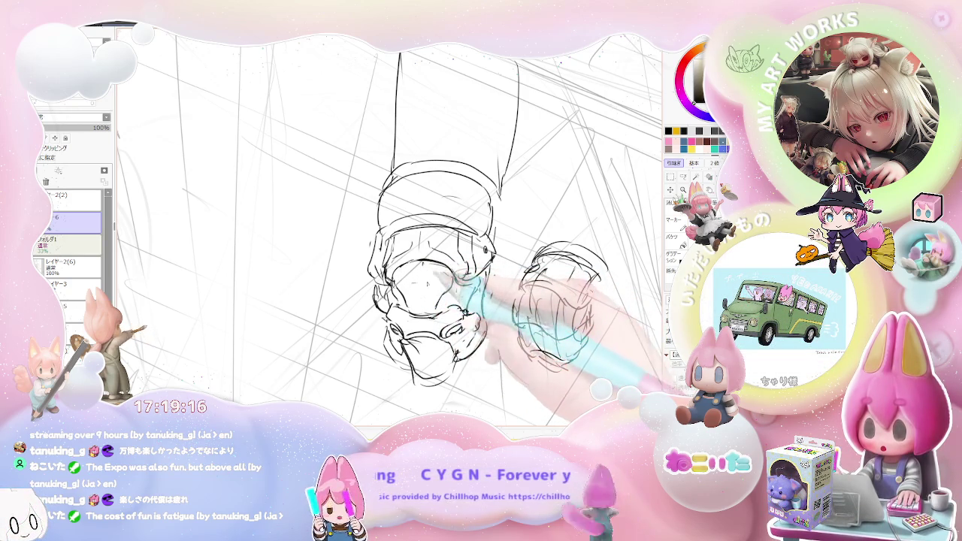
scroll(450, 293, down, 3)
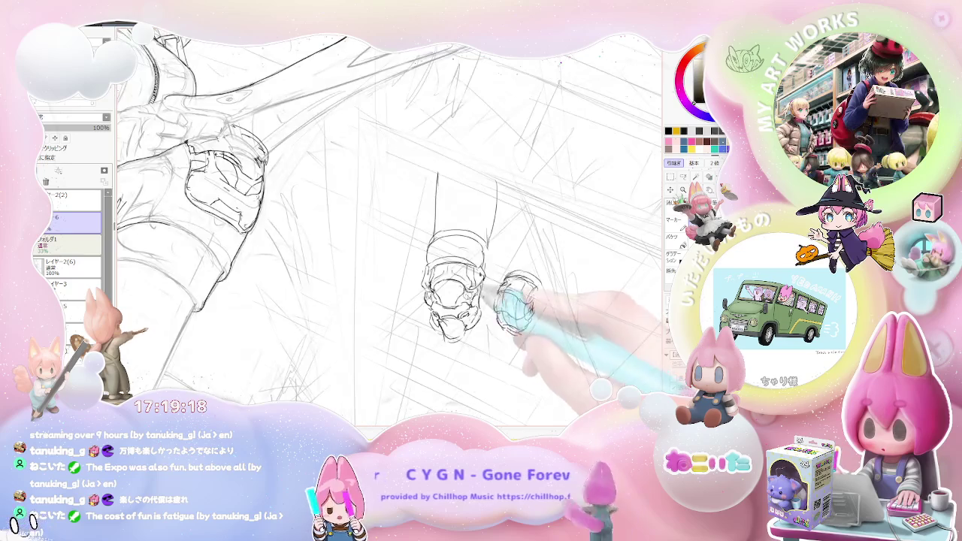
scroll(451, 293, up, 3)
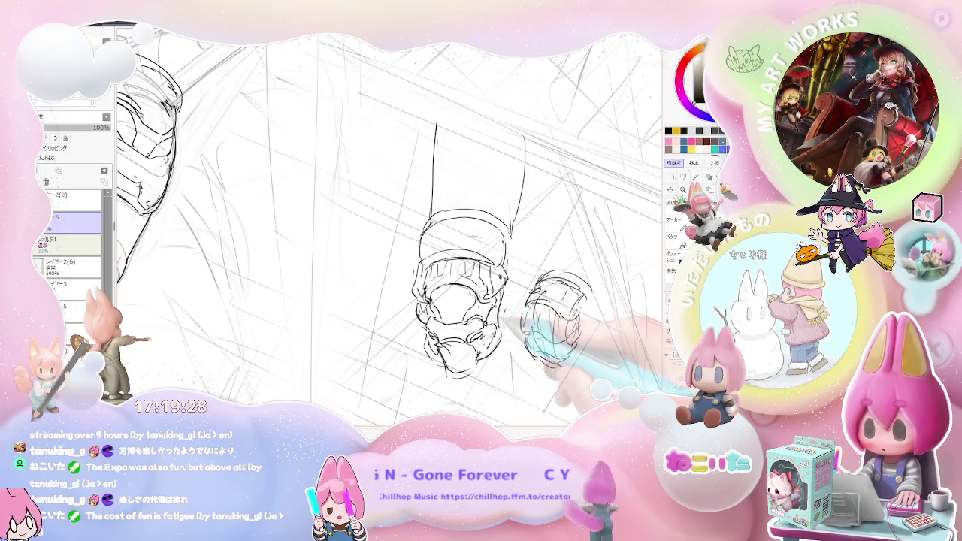
- Mirror the view to check both boots, then flip back and zoom out over the legs
key(h)
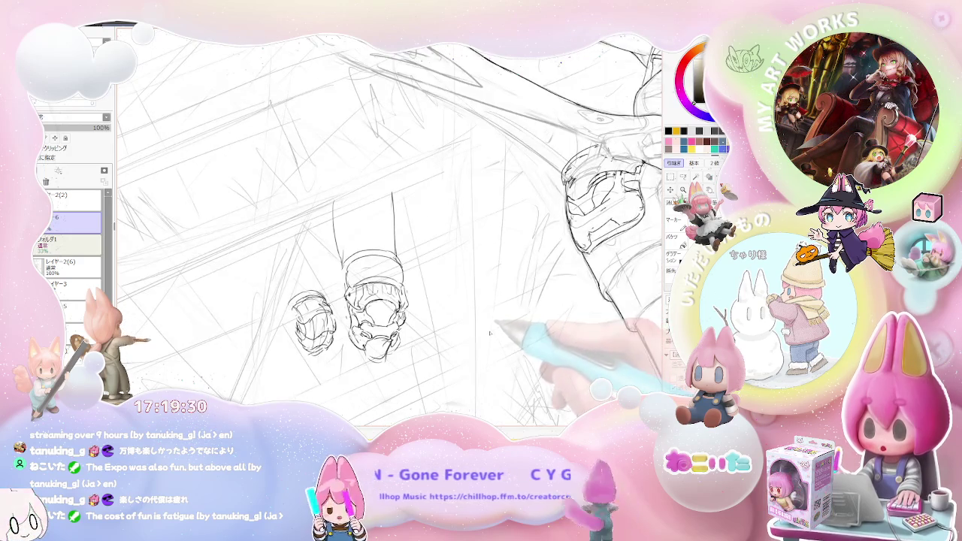
drag(492, 329, 554, 337)
key(ctrl+plus)
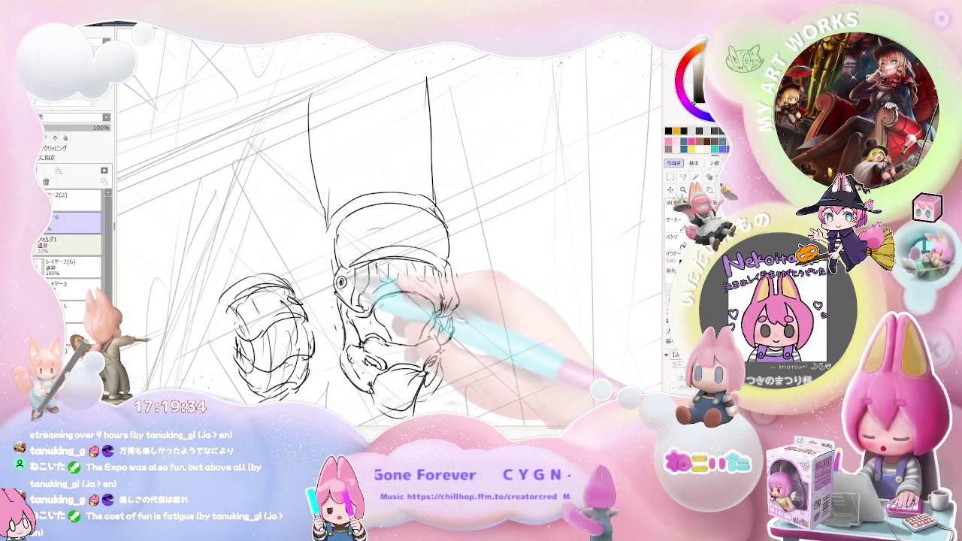
key(ctrl+minus)
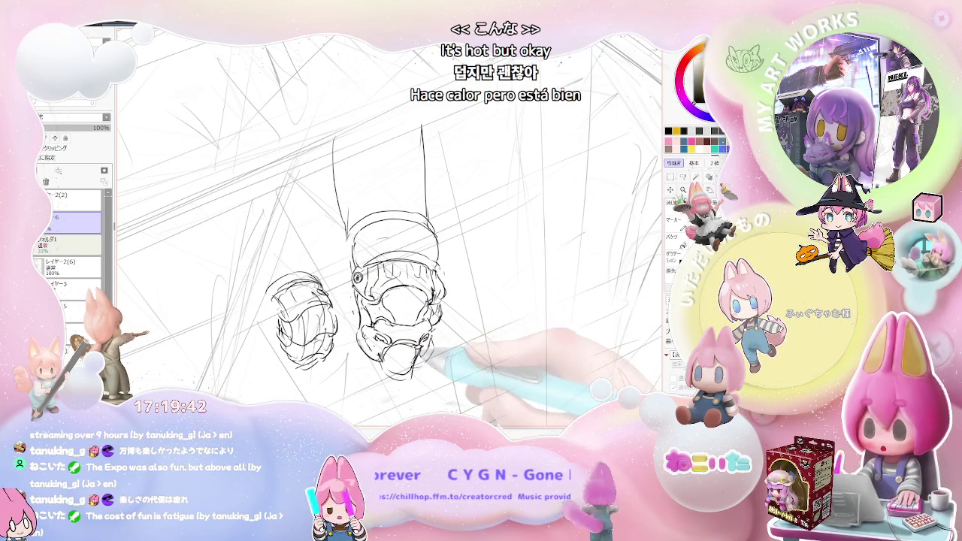
key(ctrl+minus)
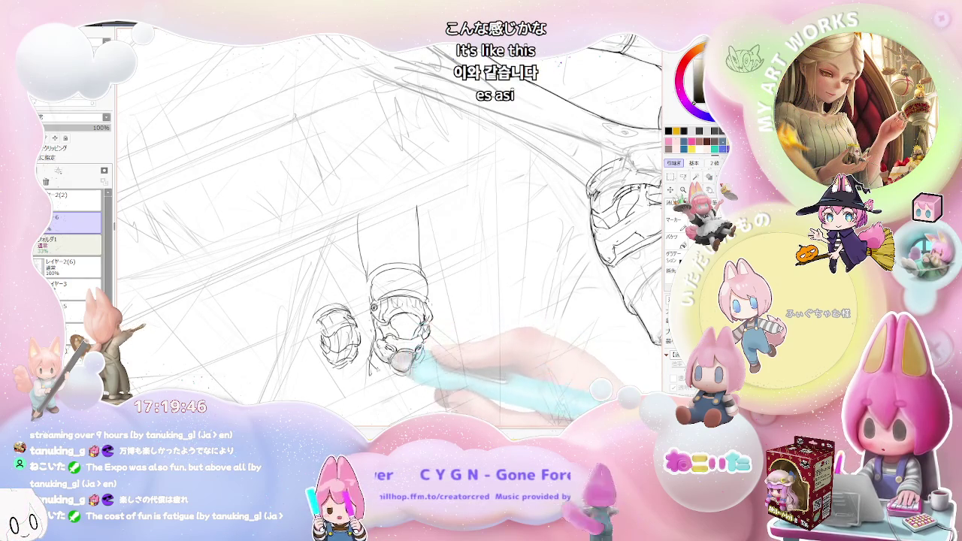
key(h)
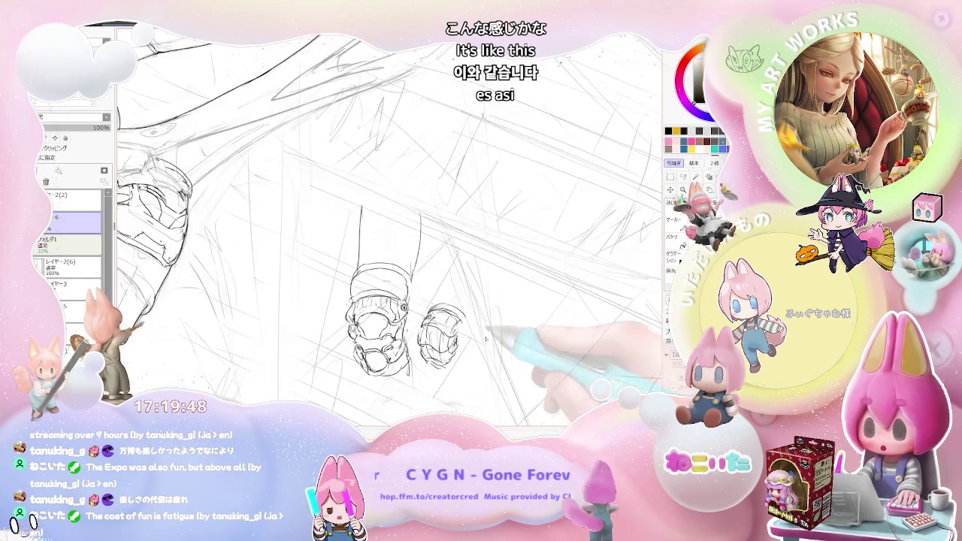
scroll(514, 352, down, 2)
scroll(481, 346, down, 2)
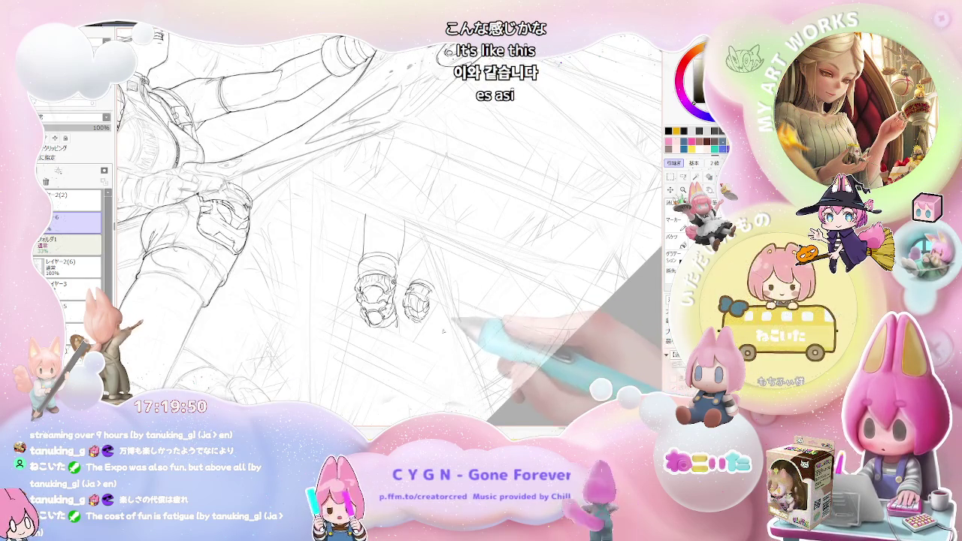
scroll(434, 342, down, 1)
scroll(443, 323, up, 1)
scroll(443, 323, up, 1)
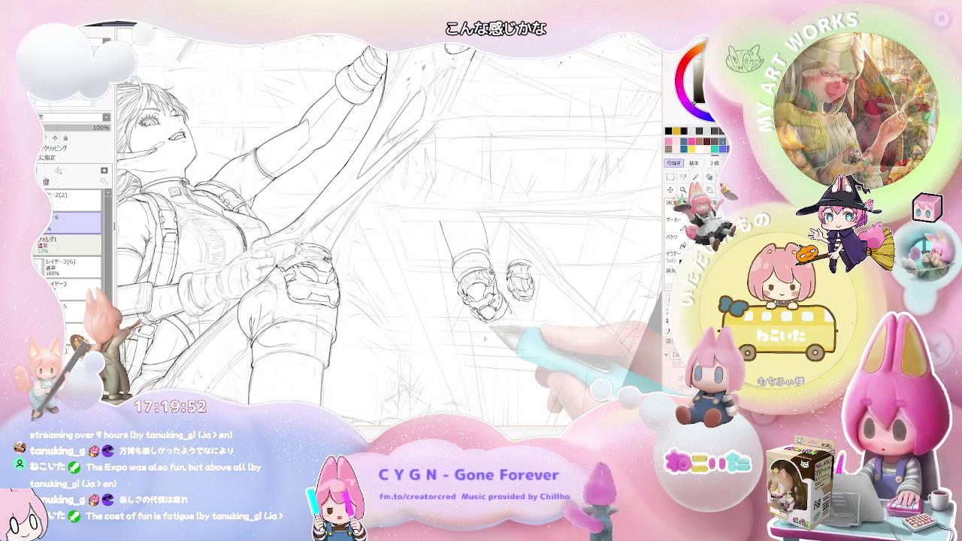
scroll(495, 285, up, 2)
scroll(496, 271, up, 2)
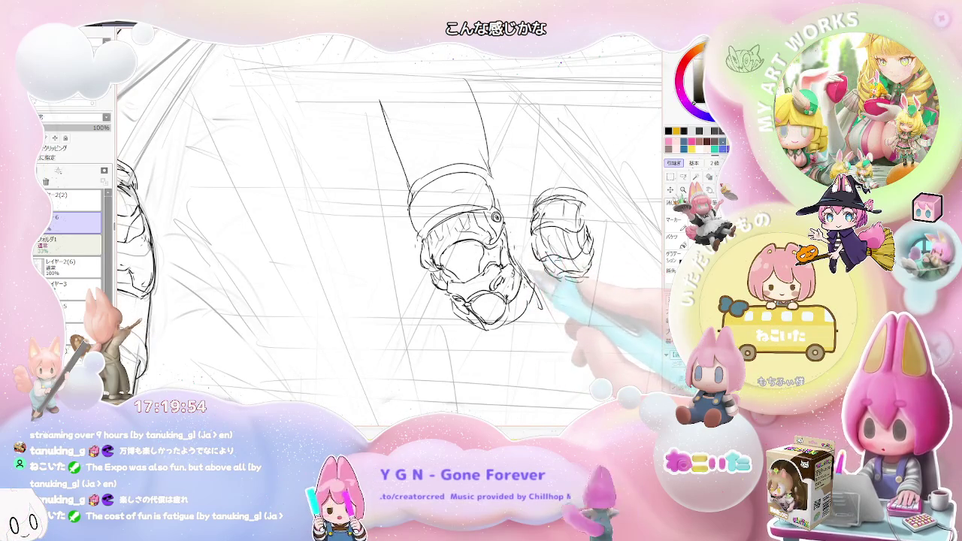
scroll(495, 271, down, 2)
scroll(481, 270, down, 1)
scroll(376, 256, up, 2)
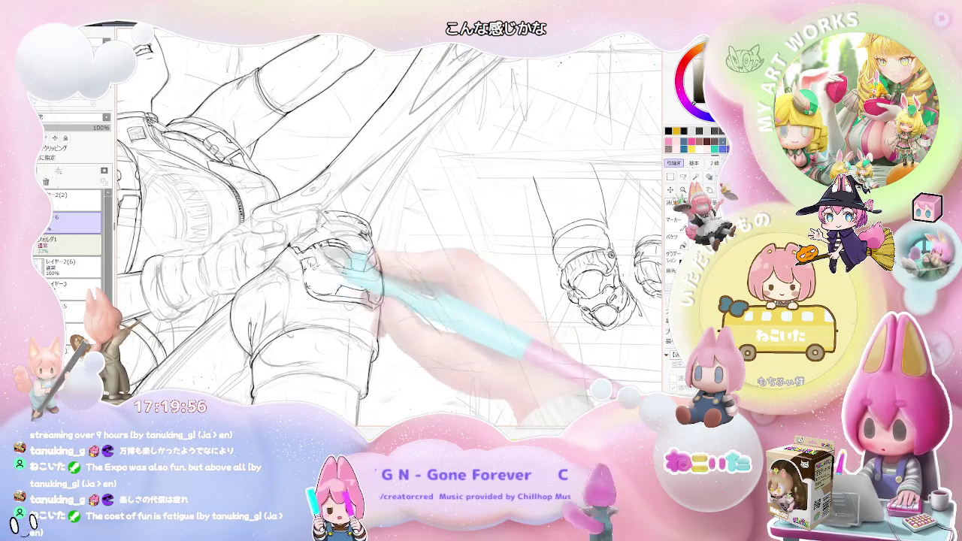
- Ink the thigh pocket's curved oval patch and the small emblem mark inside it
drag(359, 259, 344, 279)
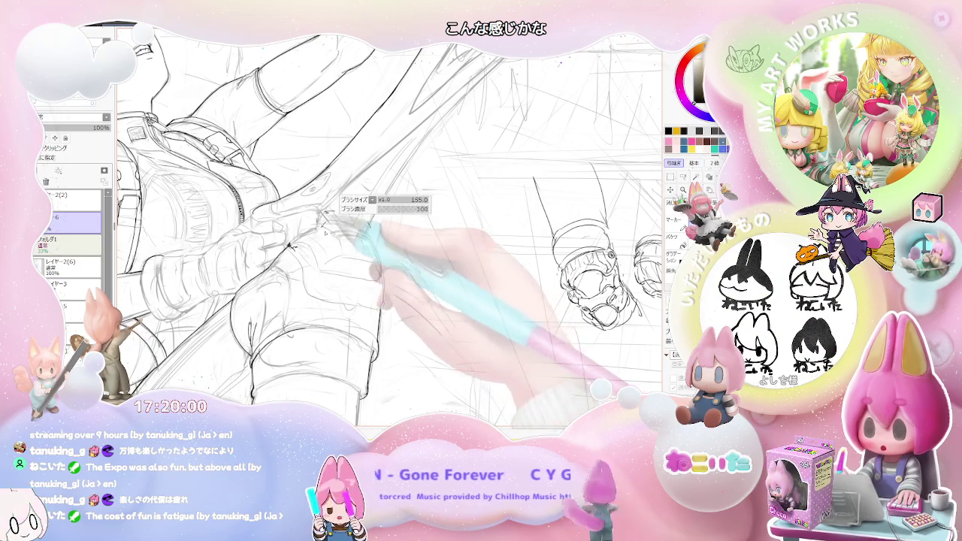
scroll(319, 256, down, 2)
scroll(318, 256, up, 1)
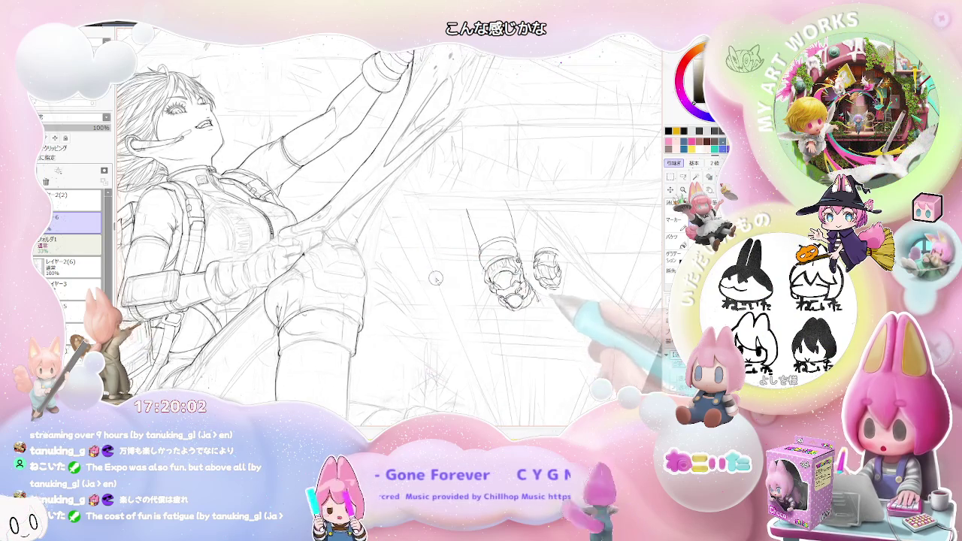
scroll(308, 266, up, 1)
drag(299, 275, 312, 264)
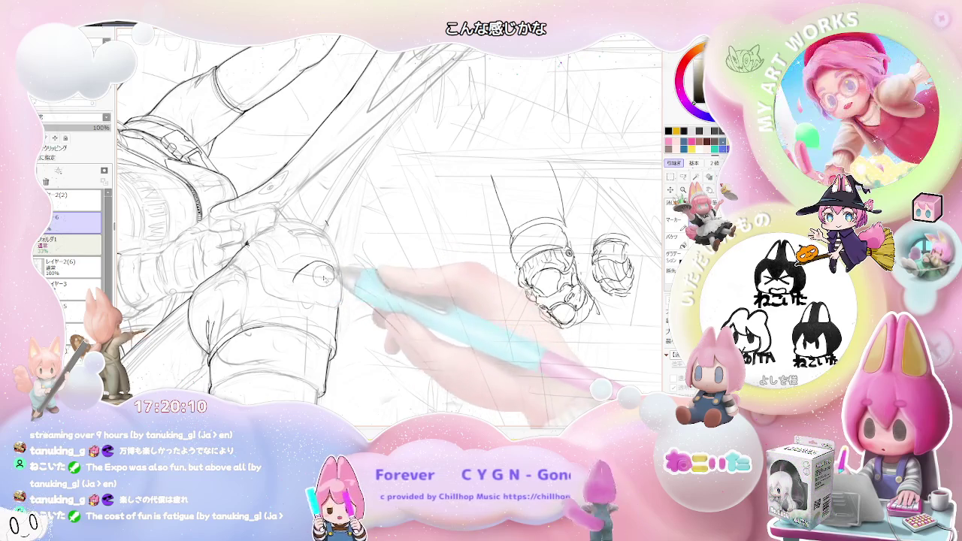
drag(316, 266, 330, 272)
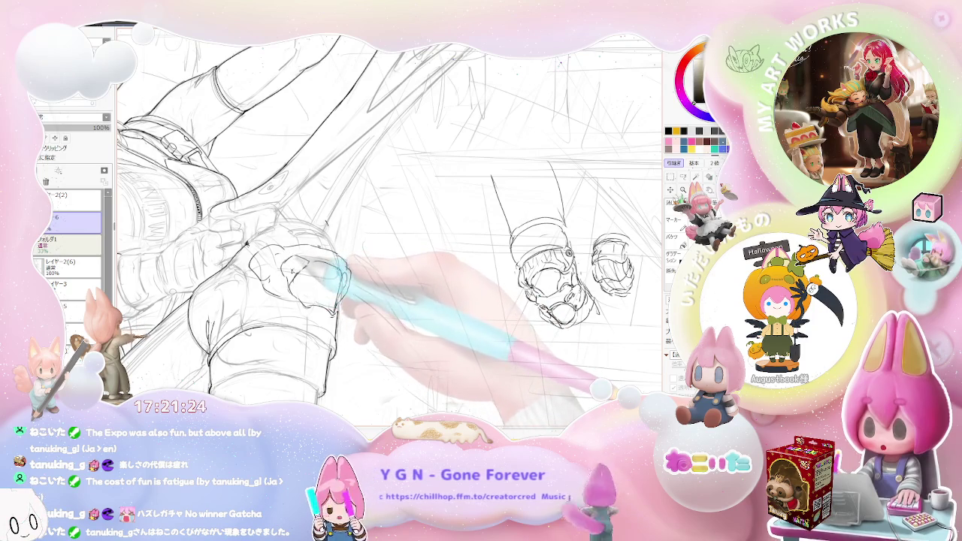
key(ctrl+minus)
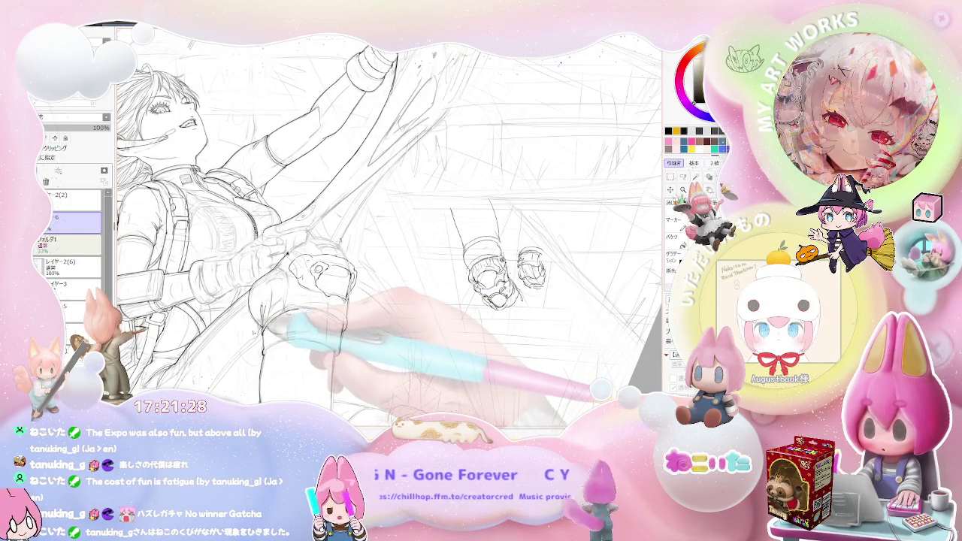
- Zoom in on the legs and hip and add a short ink stroke near the glove
key(ctrl+plus)
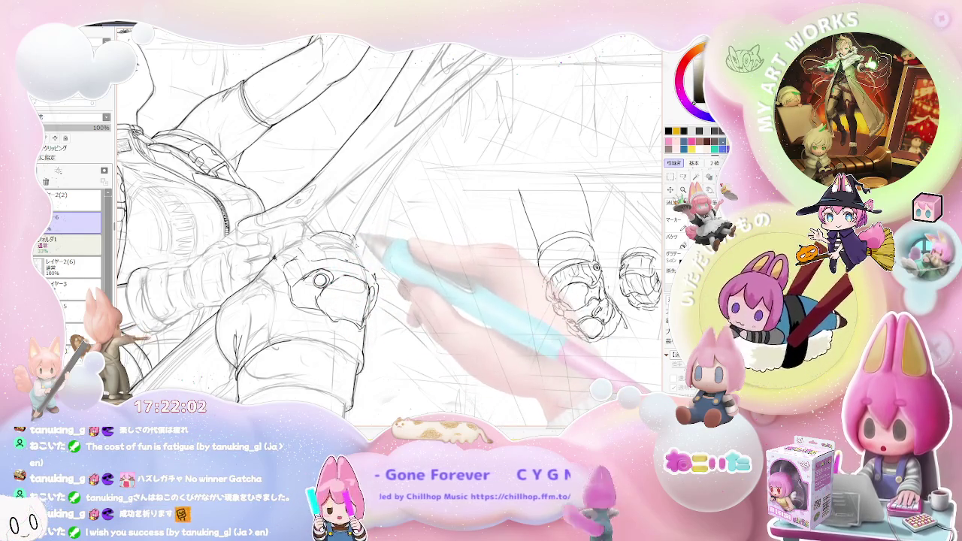
scroll(389, 270, up, 3)
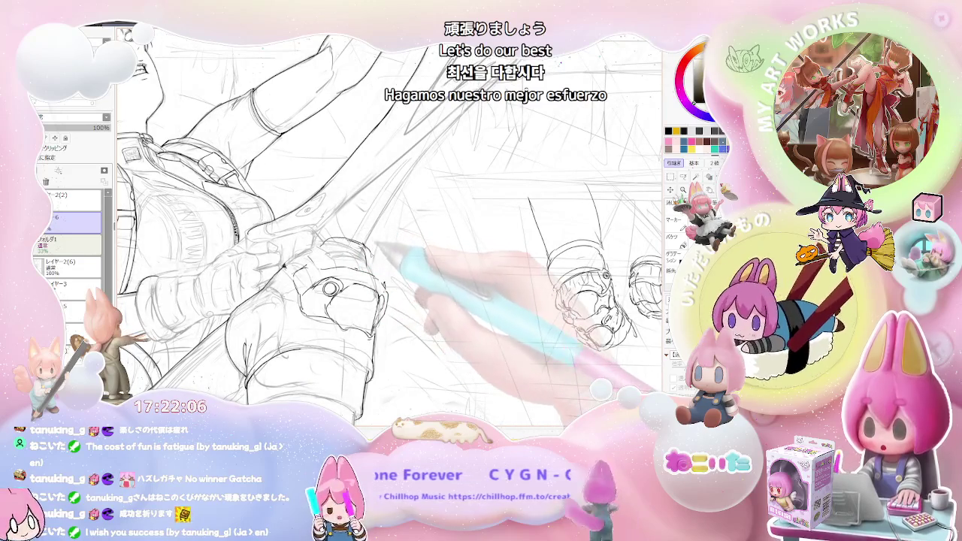
scroll(346, 248, up, 2)
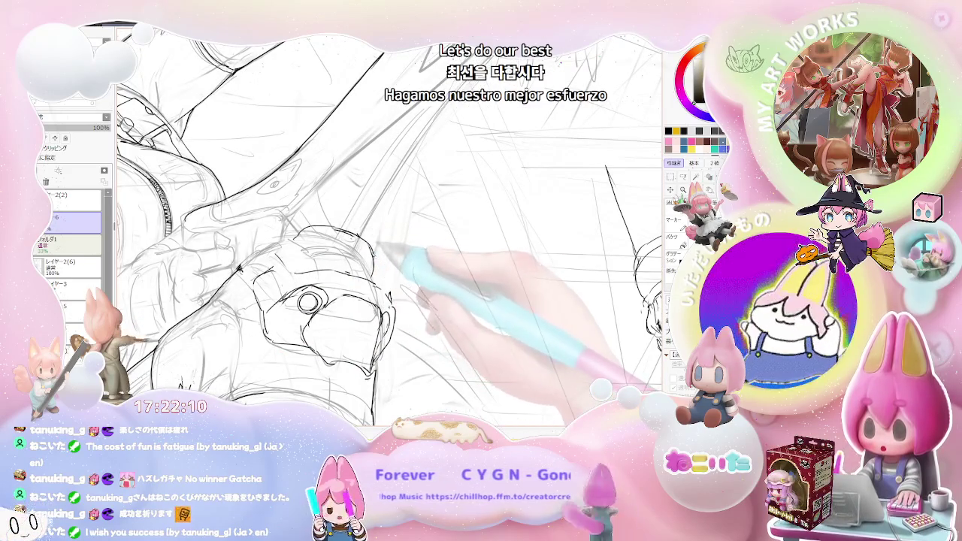
drag(284, 242, 289, 263)
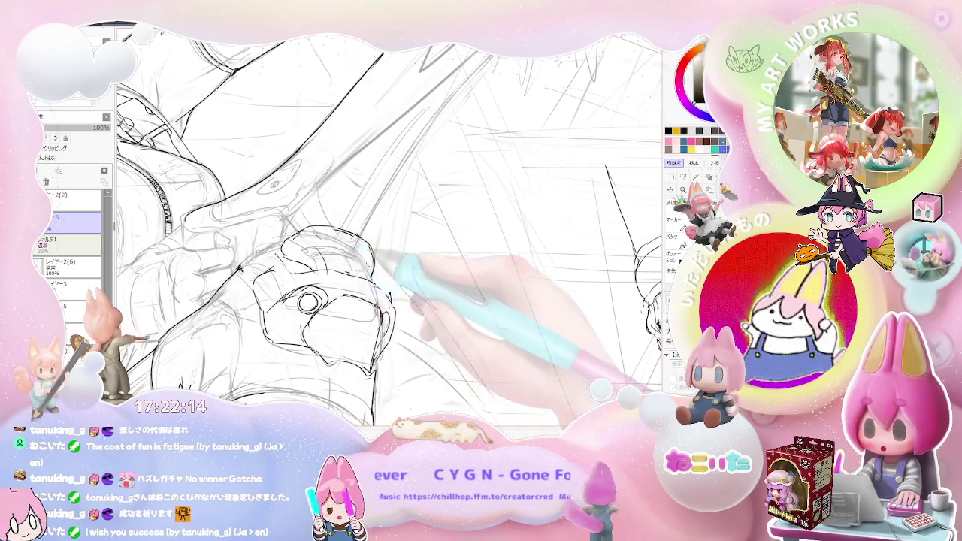
scroll(345, 248, down, 1)
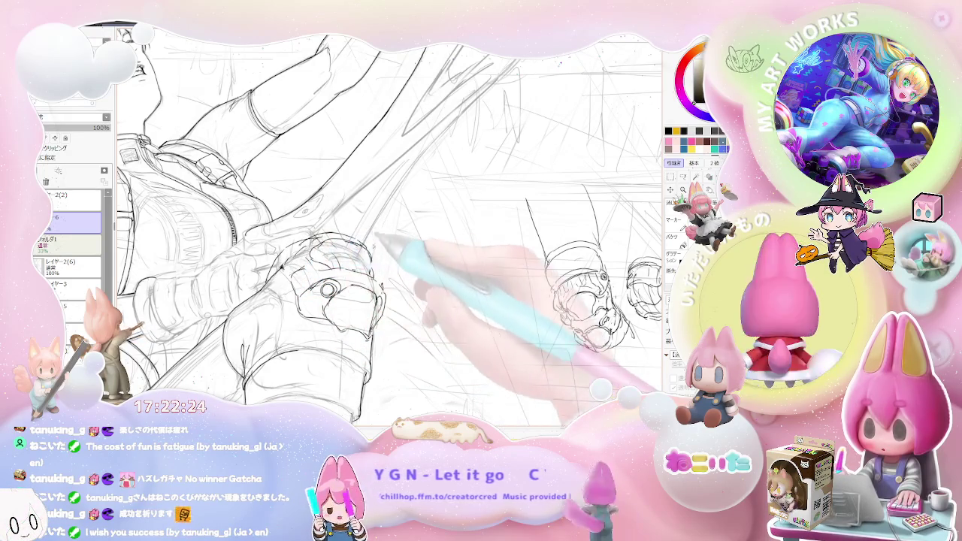
- Frame the hip and knee and darken the line art above the knee
drag(601, 301, 158, 300)
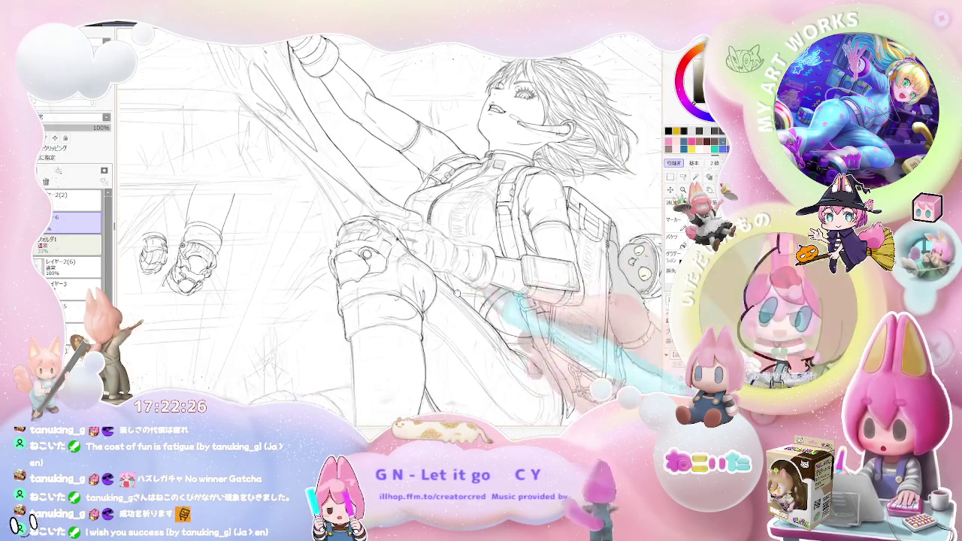
drag(526, 316, 376, 286)
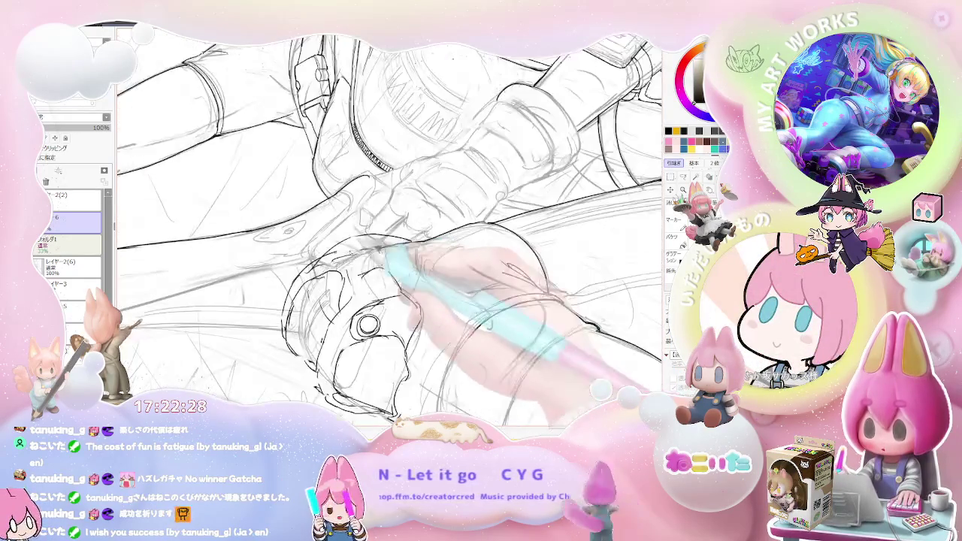
drag(300, 285, 331, 255)
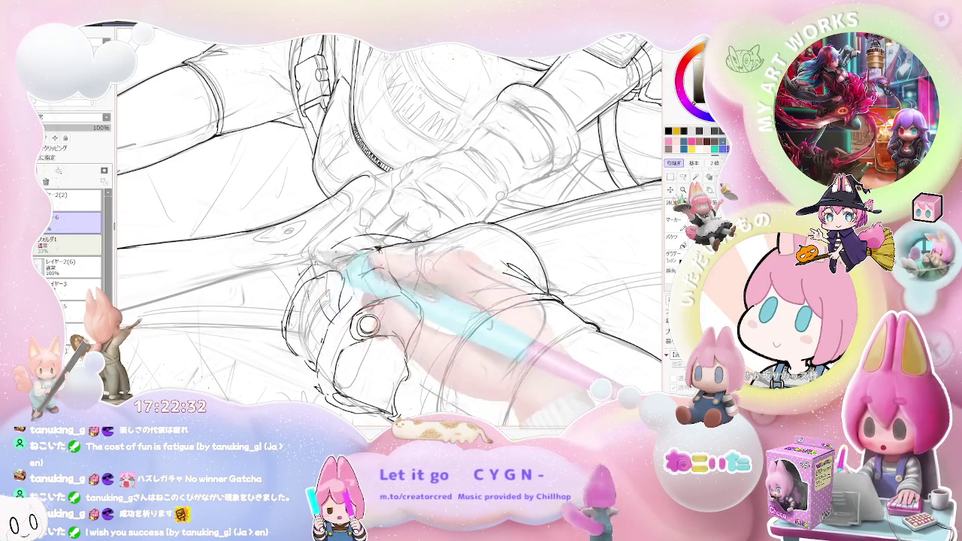
key(Home)
key(Delete)
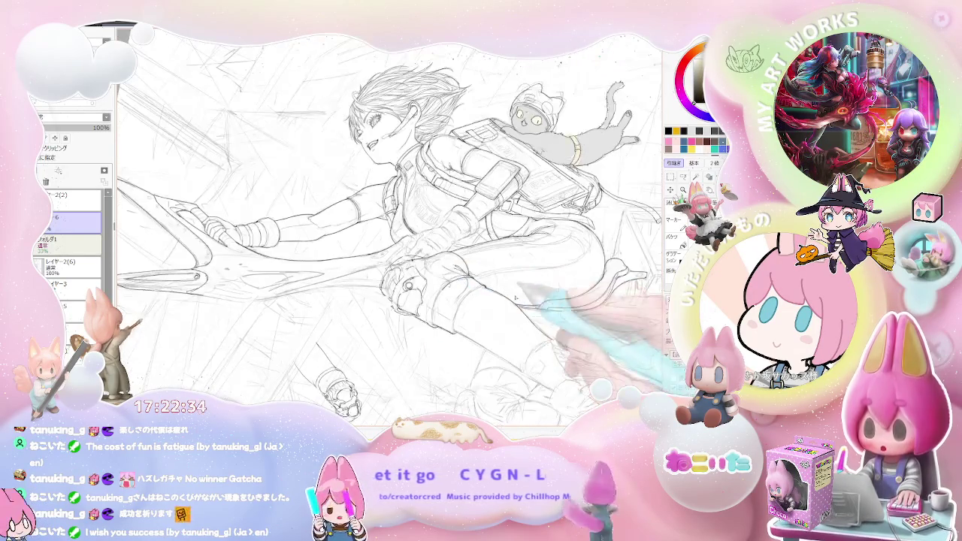
- Rotate and zoom the view onto the torso and face, then back to the full figure
key(End)
key(End)
key(End)
key(End)
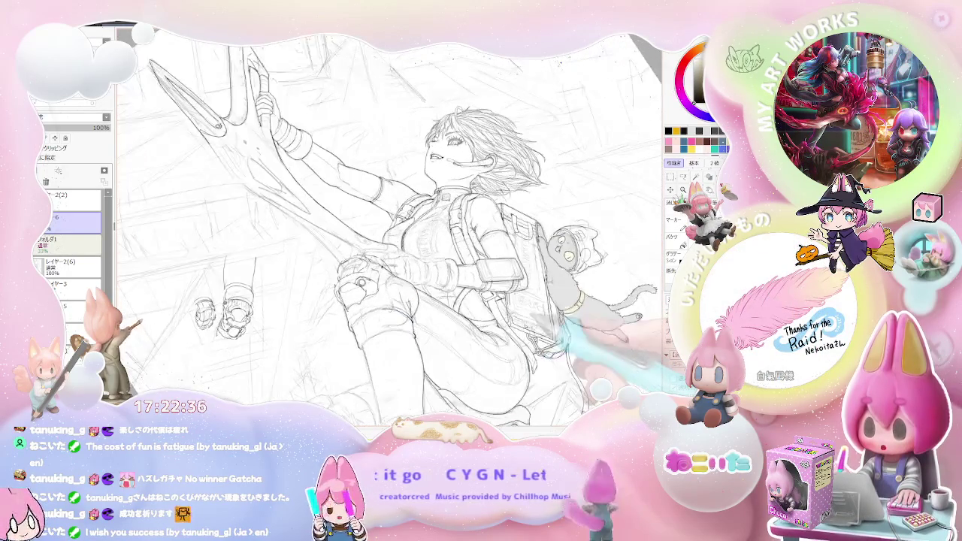
key(End)
key(End)
key(Page_Up)
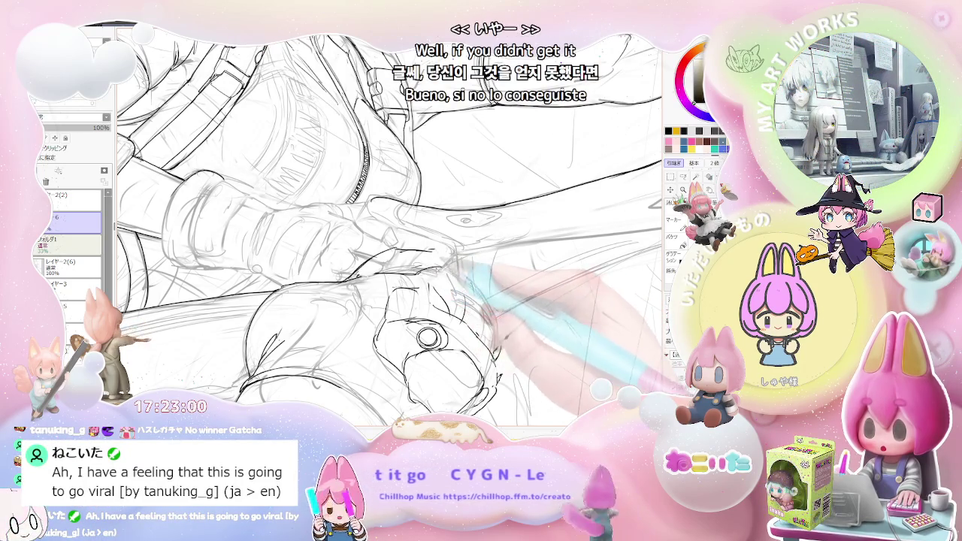
key(Delete)
key(Delete)
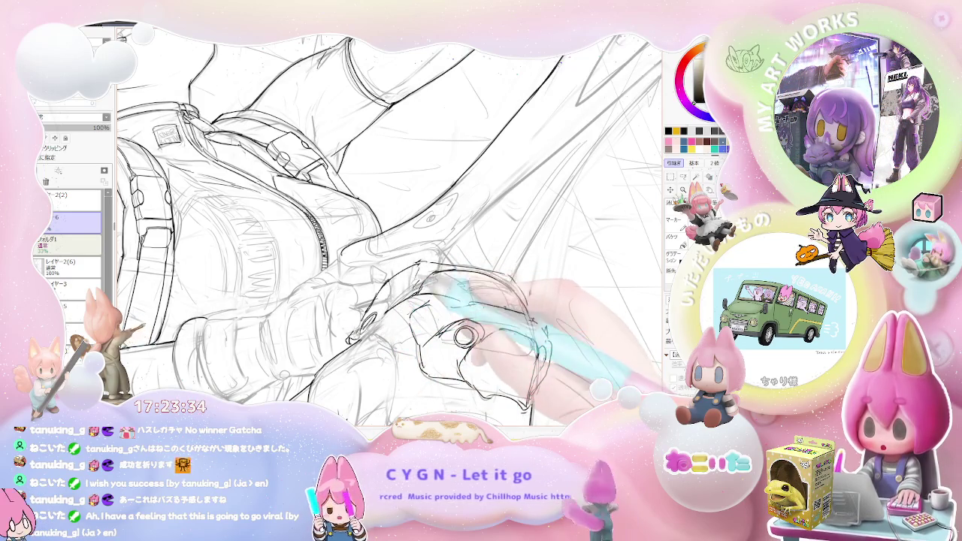
key(Home)
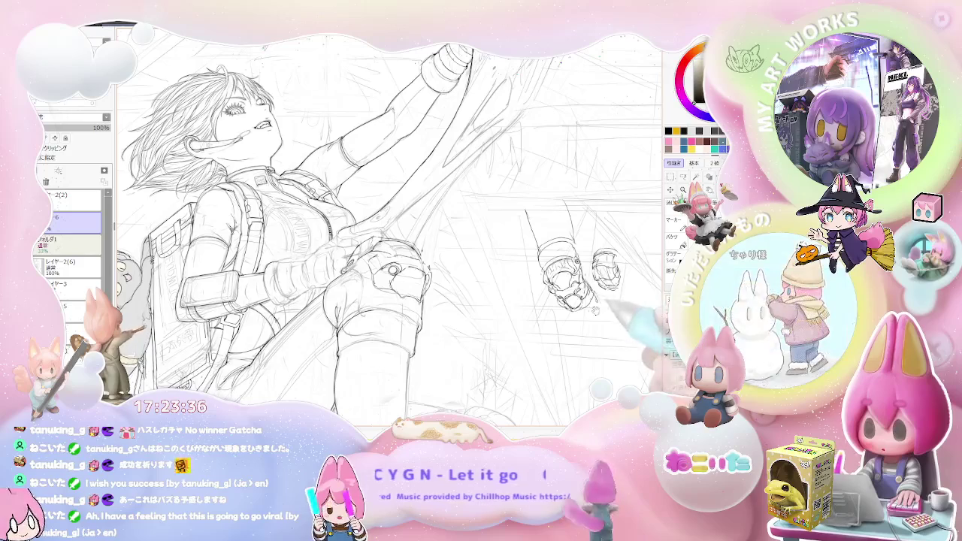
- Adjust the zoom and turn the view so the figure sits upright
scroll(390, 278, up, 5)
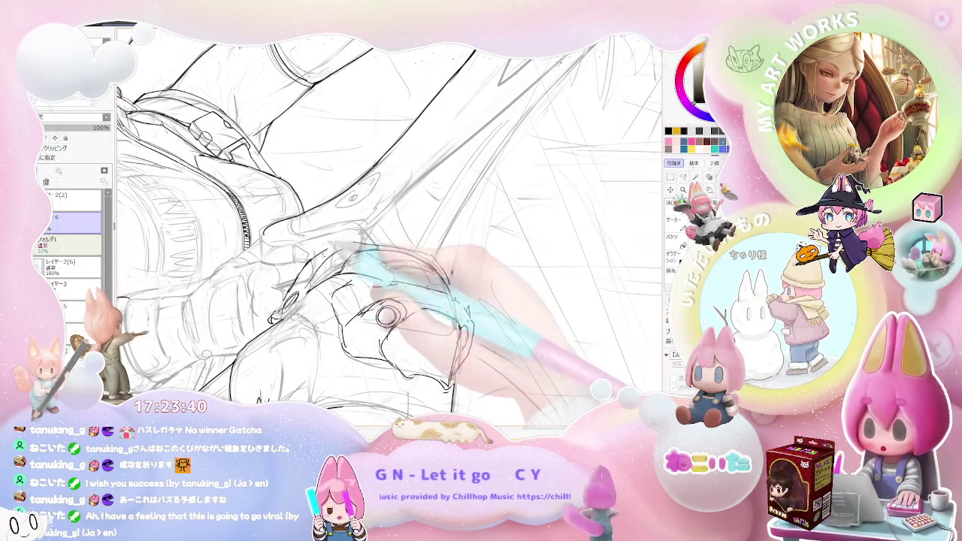
scroll(390, 225, down, 1)
scroll(390, 225, down, 1)
scroll(391, 225, down, 1)
scroll(391, 225, down, 1)
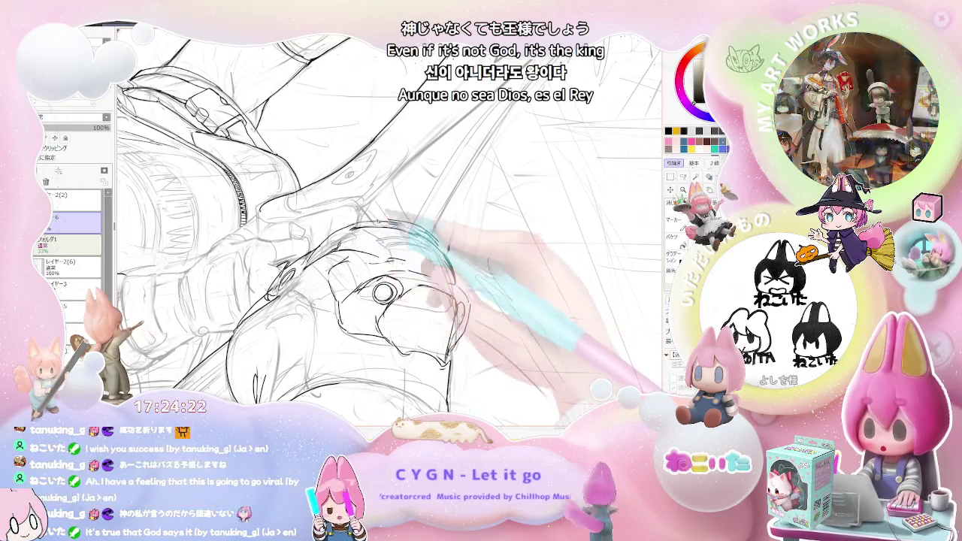
key(Home)
- Recentre, tilt and zoom the view closely around the knee
scroll(391, 233, down, 2)
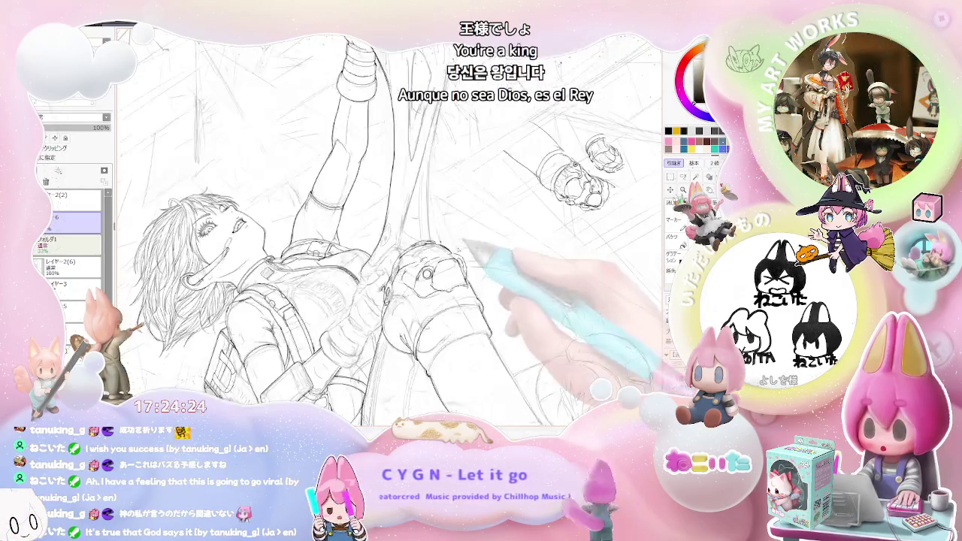
scroll(391, 233, up, 3)
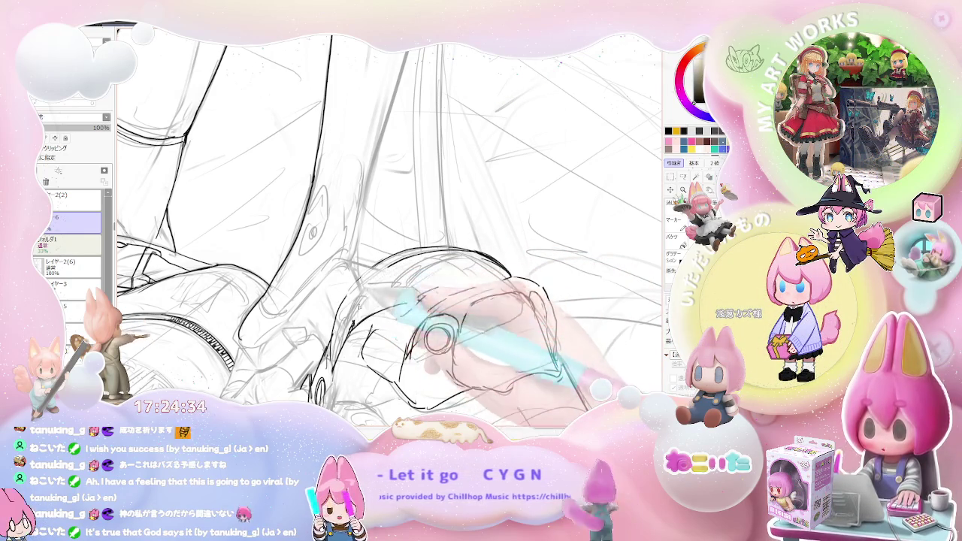
scroll(389, 231, down, 3)
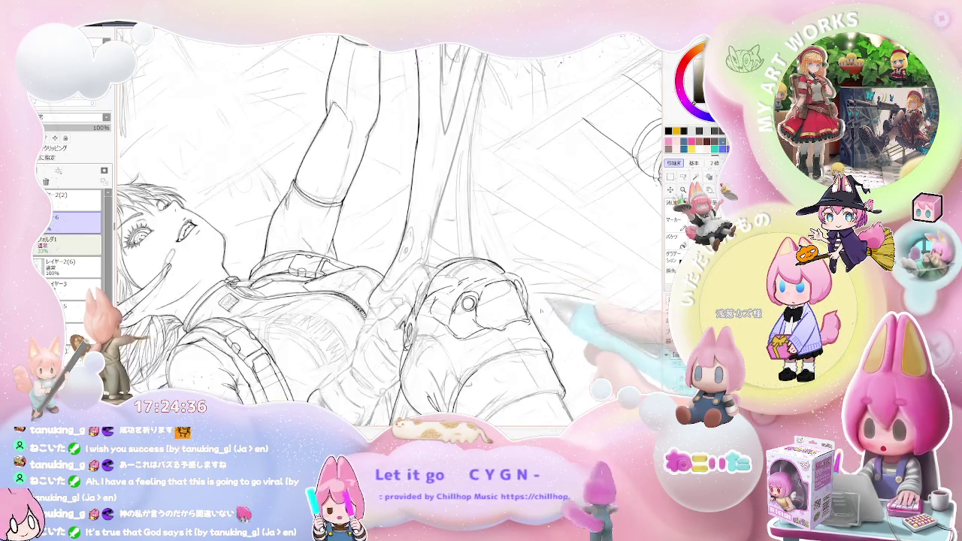
scroll(539, 328, up, 2)
scroll(481, 334, up, 2)
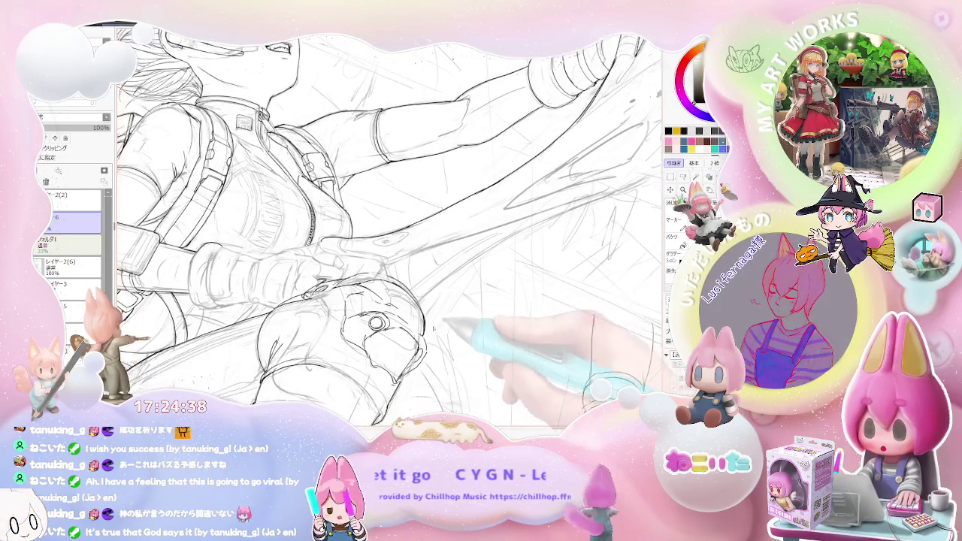
scroll(444, 338, up, 2)
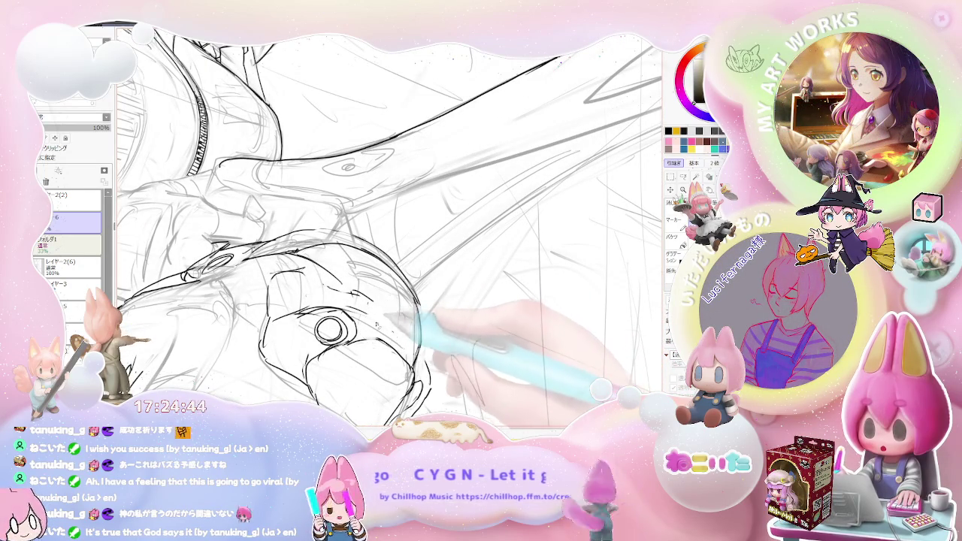
scroll(451, 338, down, 3)
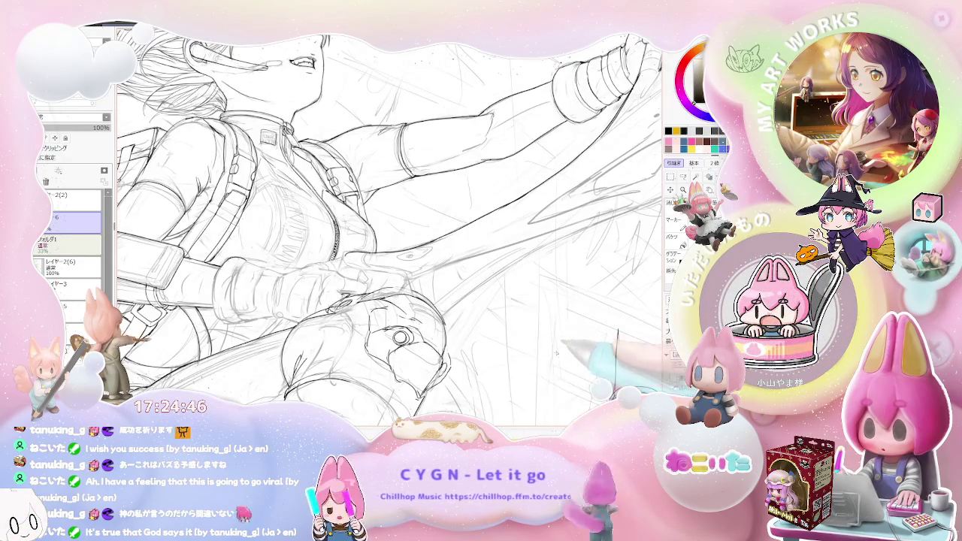
drag(556, 351, 547, 318)
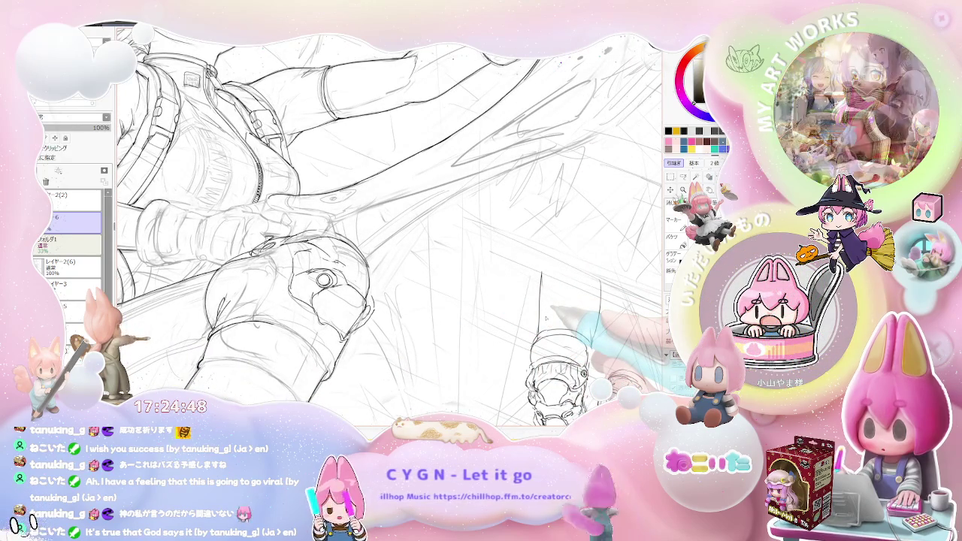
drag(546, 319, 375, 280)
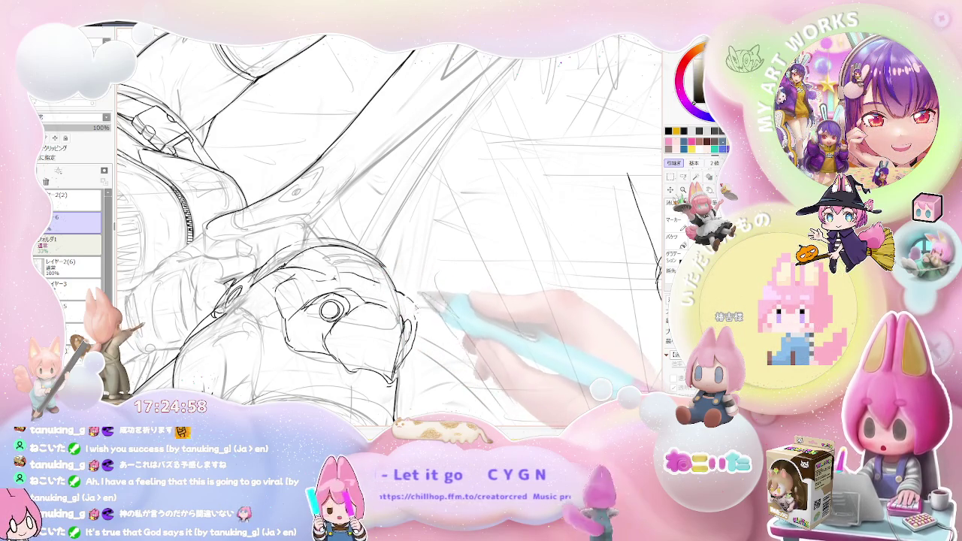
- Alternate between the whole figure and close views of the glove, arm and hip
key(ctrl+minus)
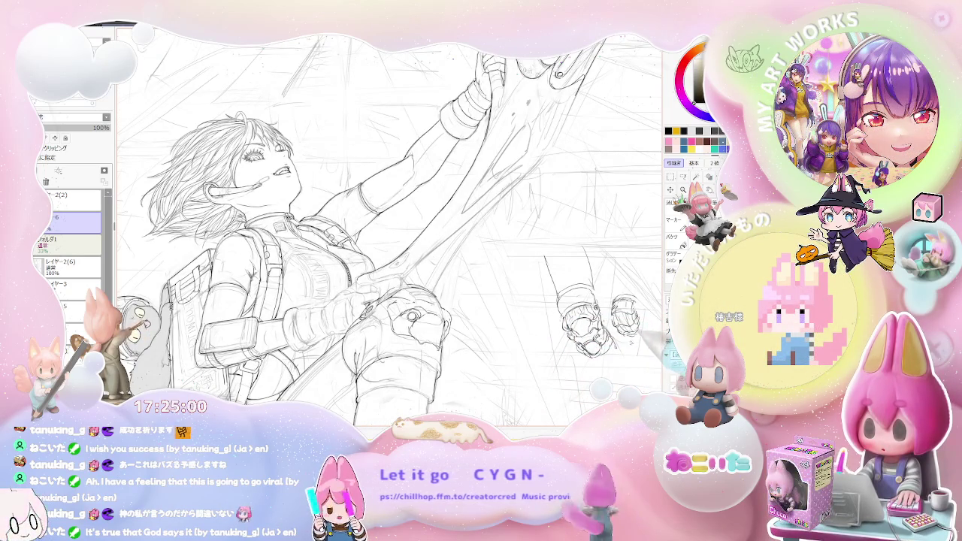
key(ctrl+plus)
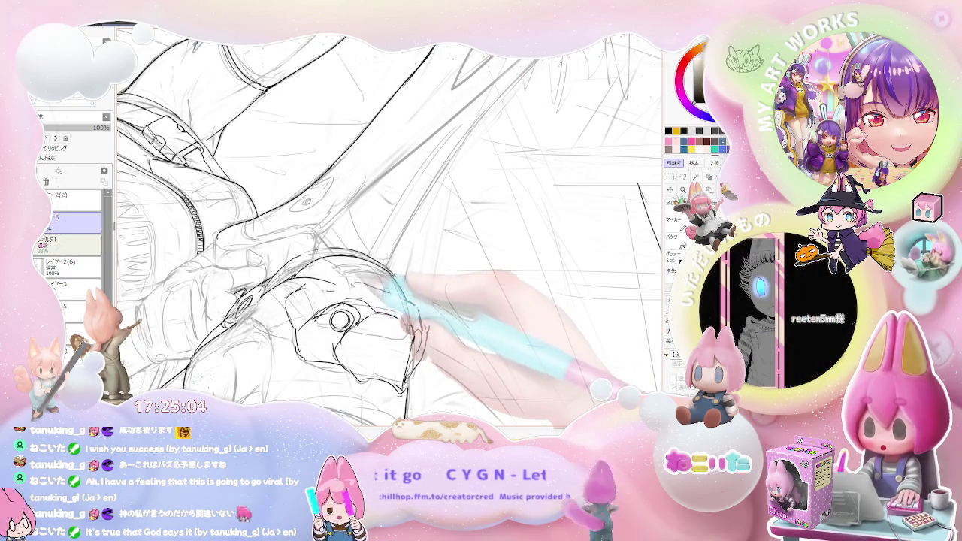
key(ctrl+minus)
key(ctrl+minus)
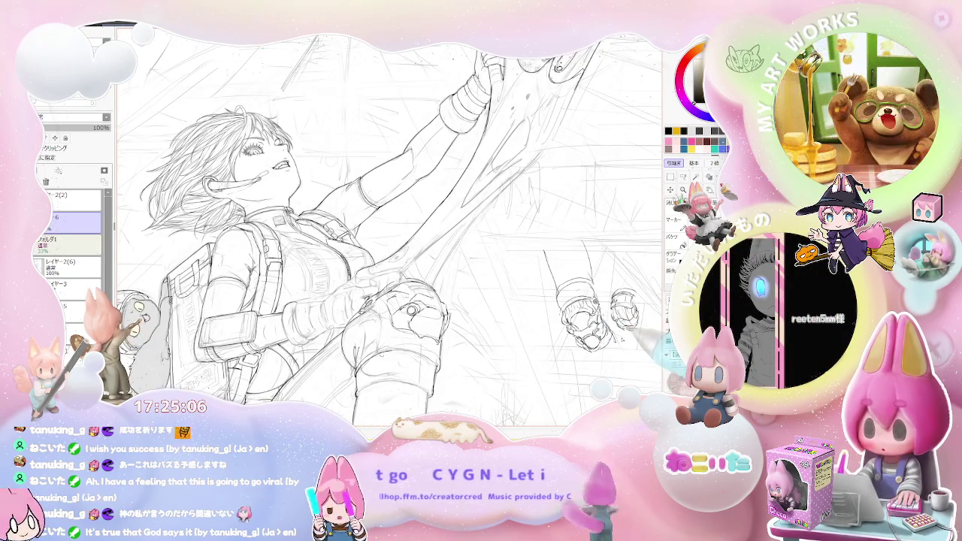
key(ctrl+plus)
key(ctrl+plus)
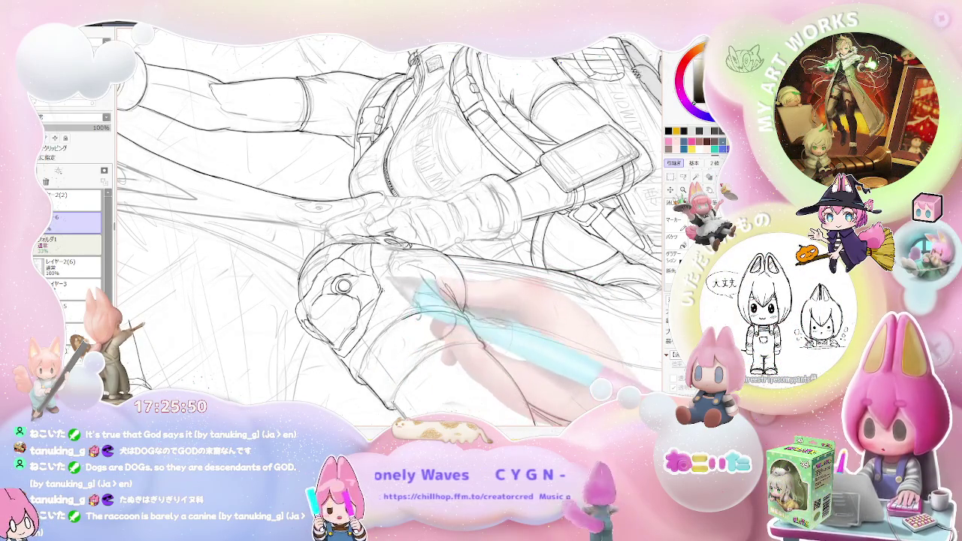
- Level the view rotation and zoom in closely on the knee area
key(ctrl+minus)
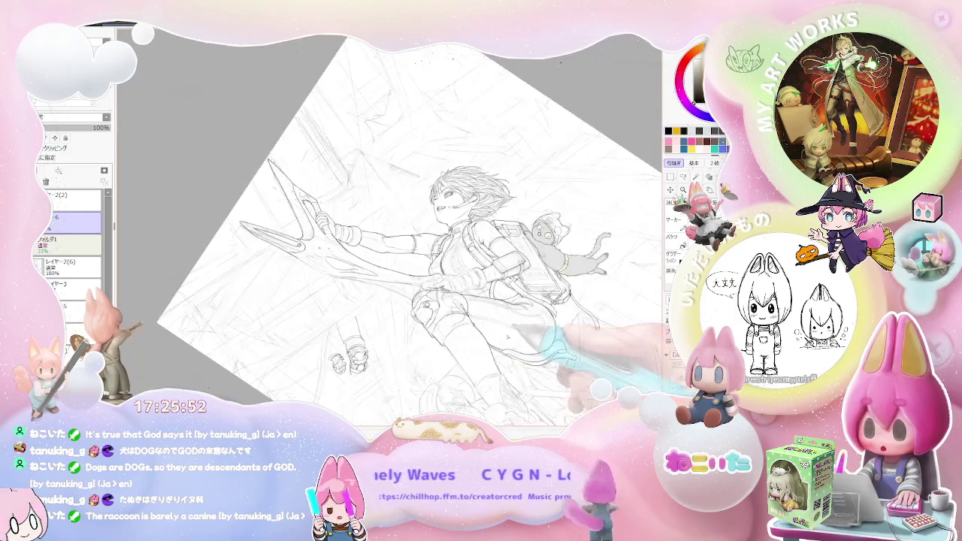
key(ctrl+plus)
key(Delete)
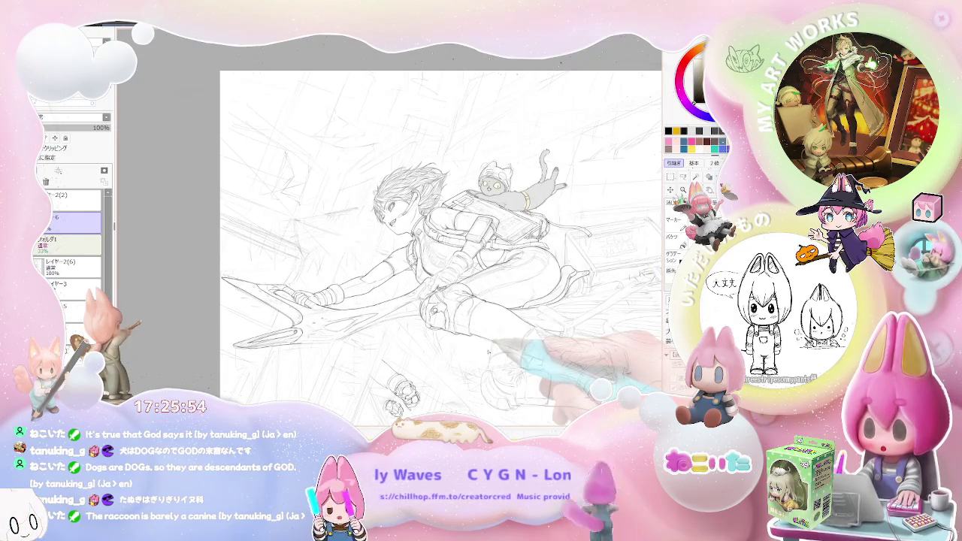
key(ctrl+plus)
key(ctrl+plus)
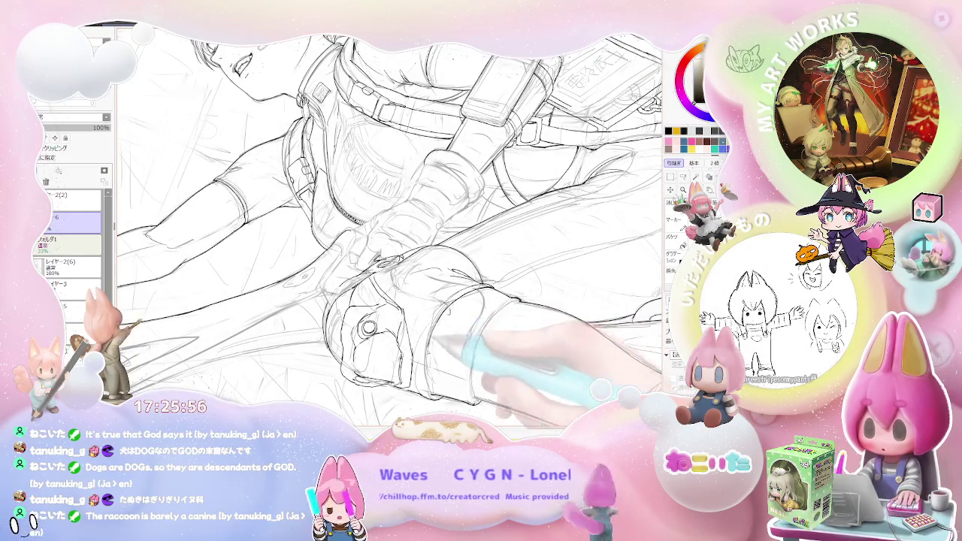
key(ctrl+plus)
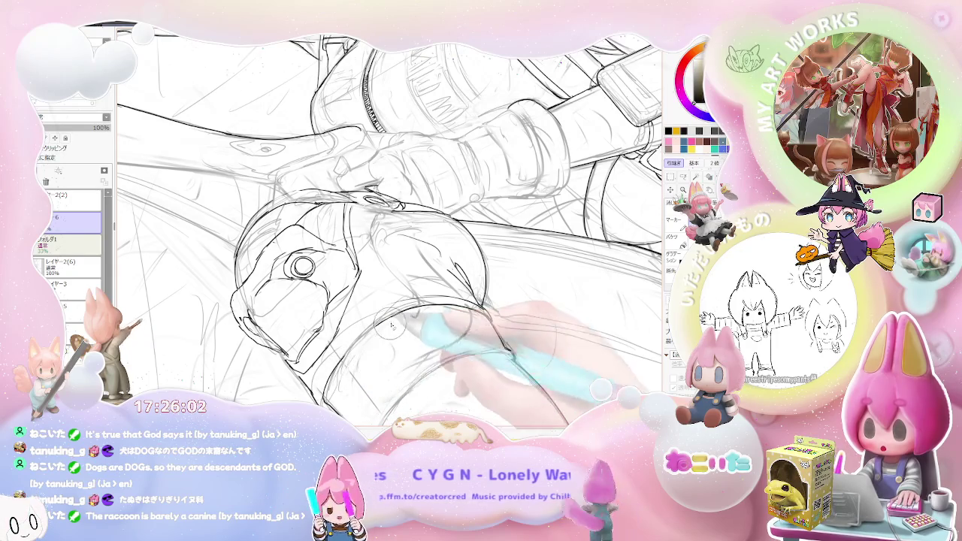
- Zoom out, level the figure's rotation, then zoom in on the torso and knee
key(ctrl+minus)
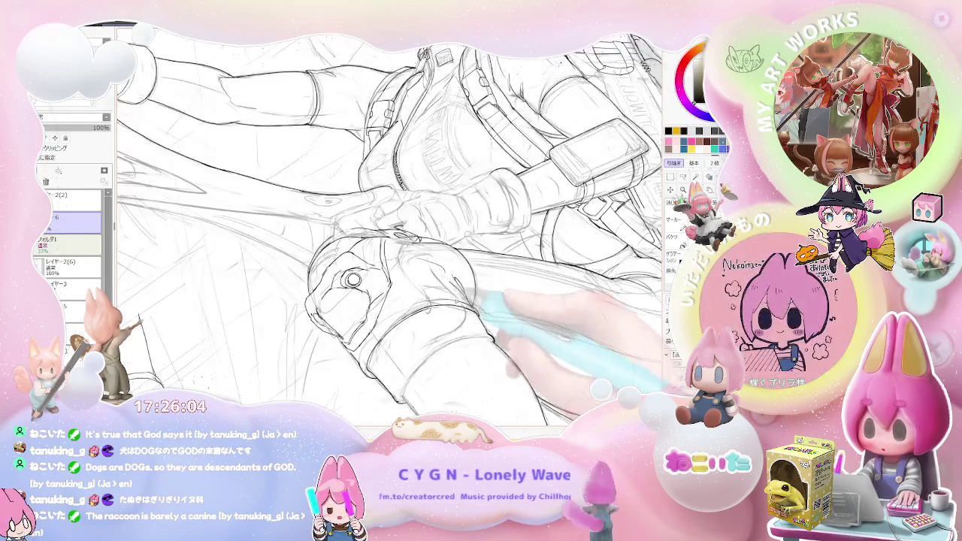
key(ctrl+minus)
key(ctrl+minus)
key(Delete)
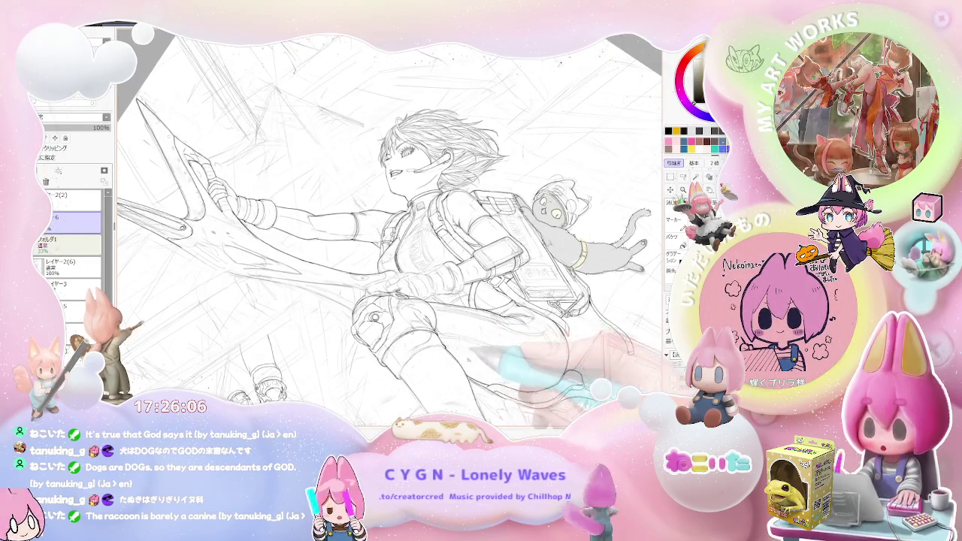
key(Delete)
key(Delete)
key(ctrl+plus)
key(ctrl+plus)
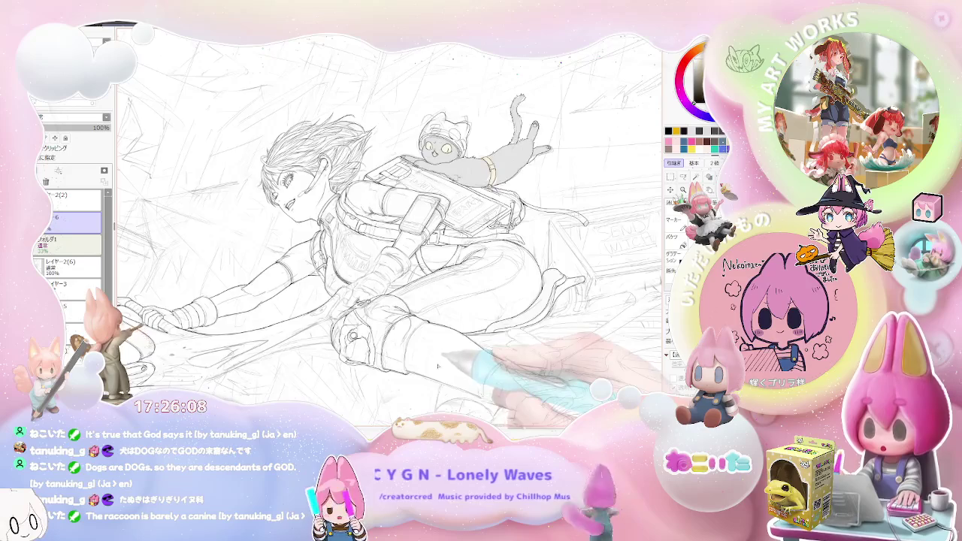
key(ctrl+plus)
key(ctrl+plus)
key(ctrl+plus)
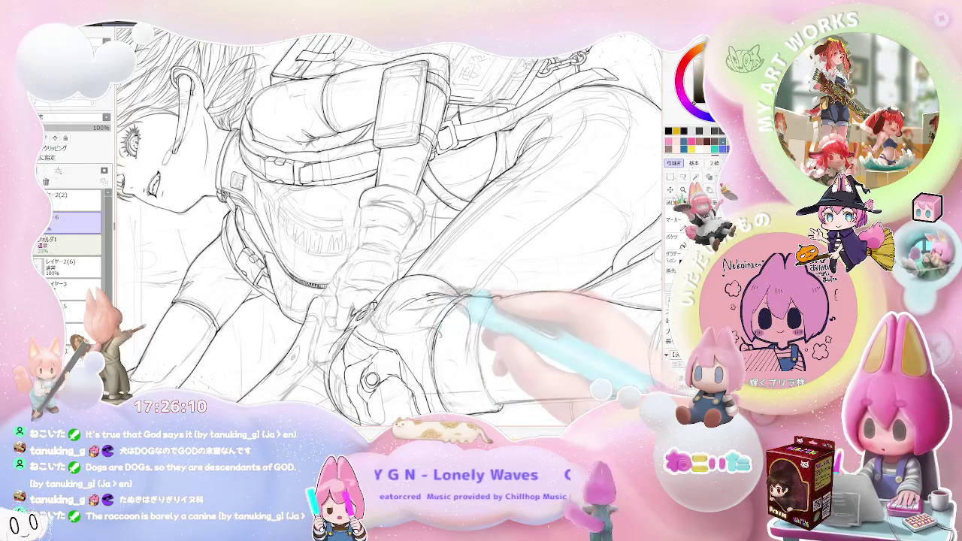
key(ctrl+plus)
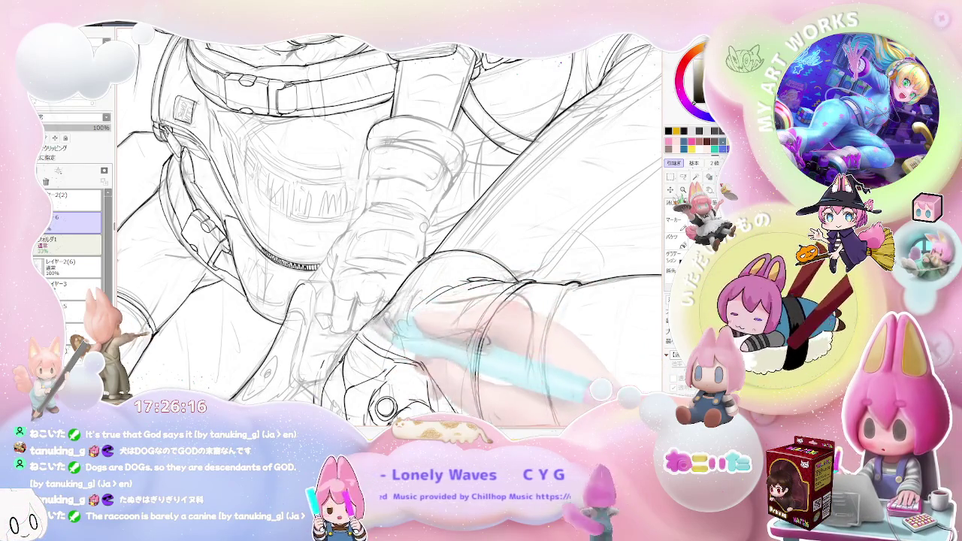
- Level the crouching figure, pan to the blade, and zoom onto the knee and torso
key(ctrl+minus)
key(ctrl+minus)
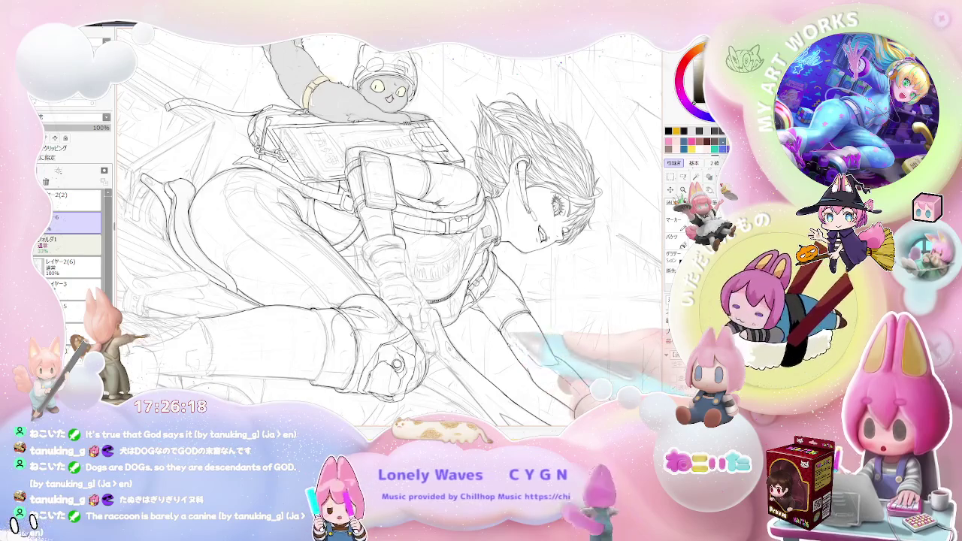
key(Delete)
key(Delete)
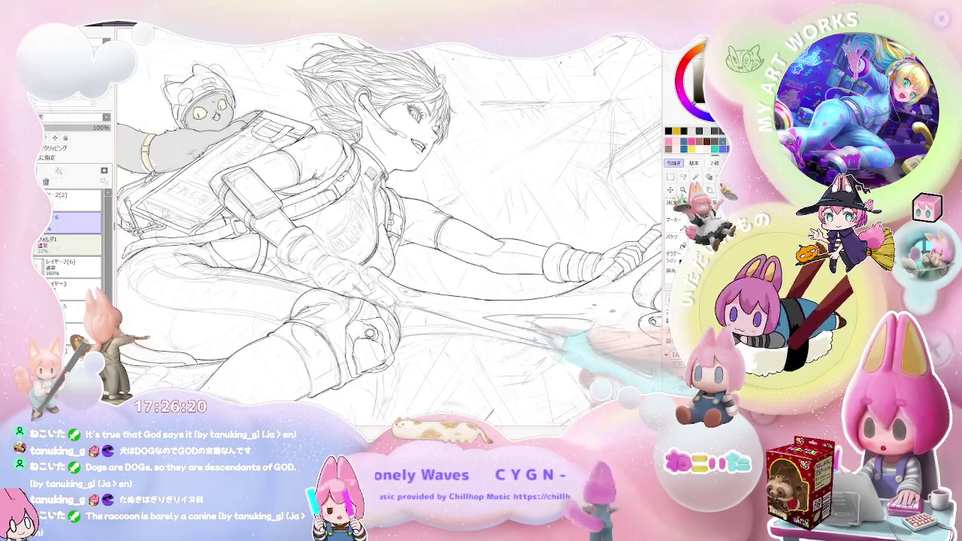
drag(613, 356, 479, 339)
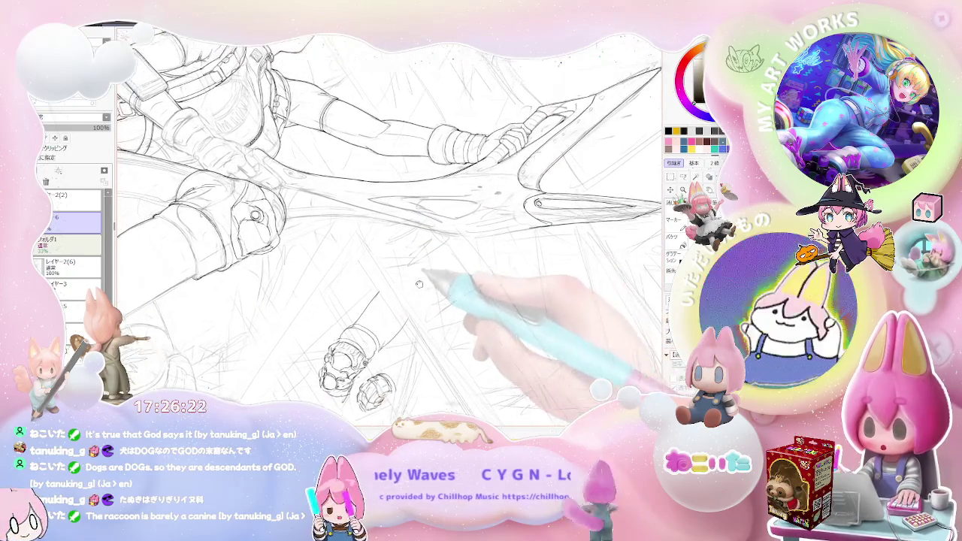
key(ctrl+plus)
key(ctrl+plus)
key(ctrl+plus)
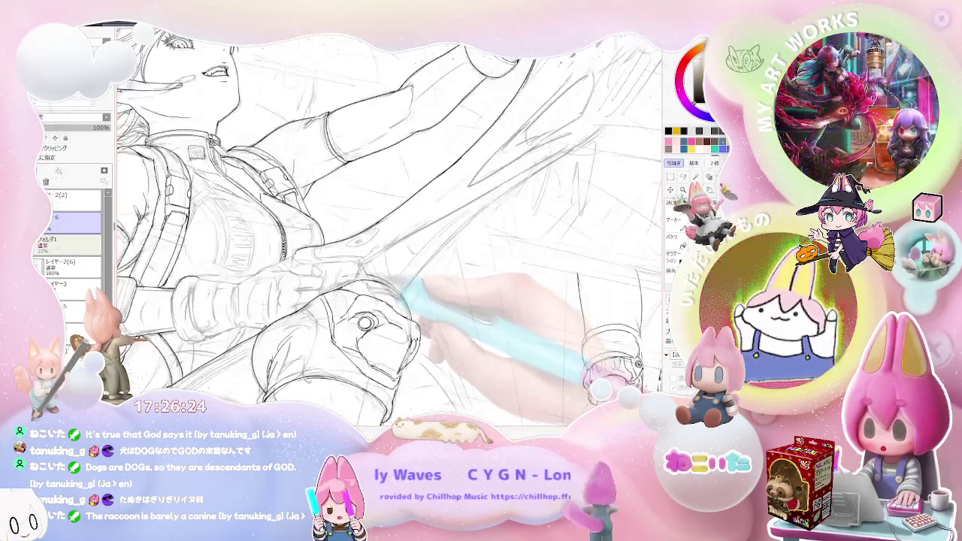
key(ctrl+plus)
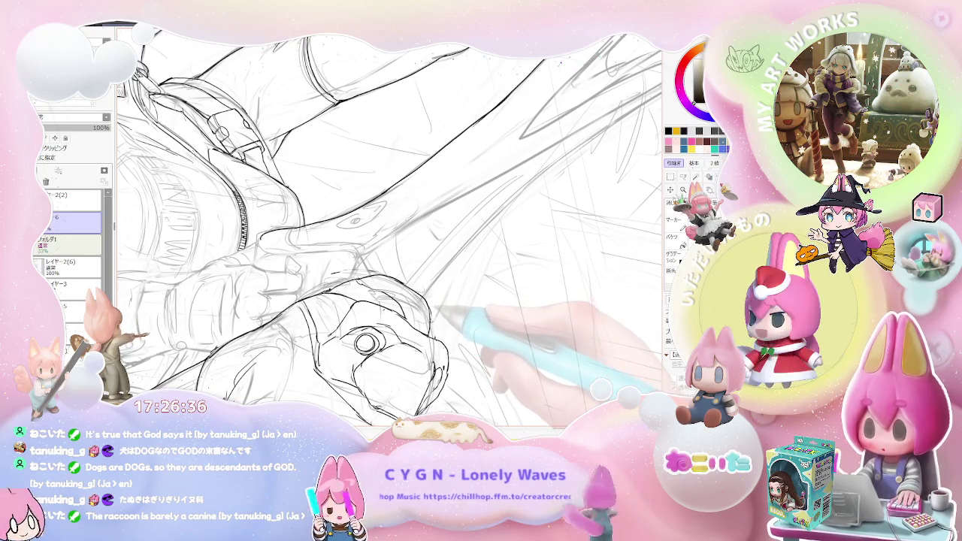
scroll(390, 229, down, 2)
- Shift the figure right in the view and adjust the zoom
scroll(390, 228, down, 2)
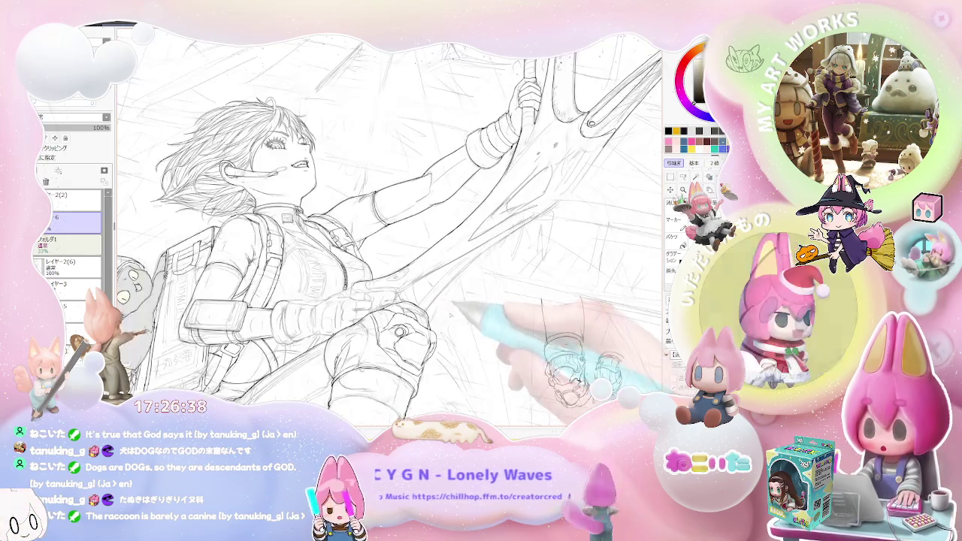
drag(465, 343, 521, 345)
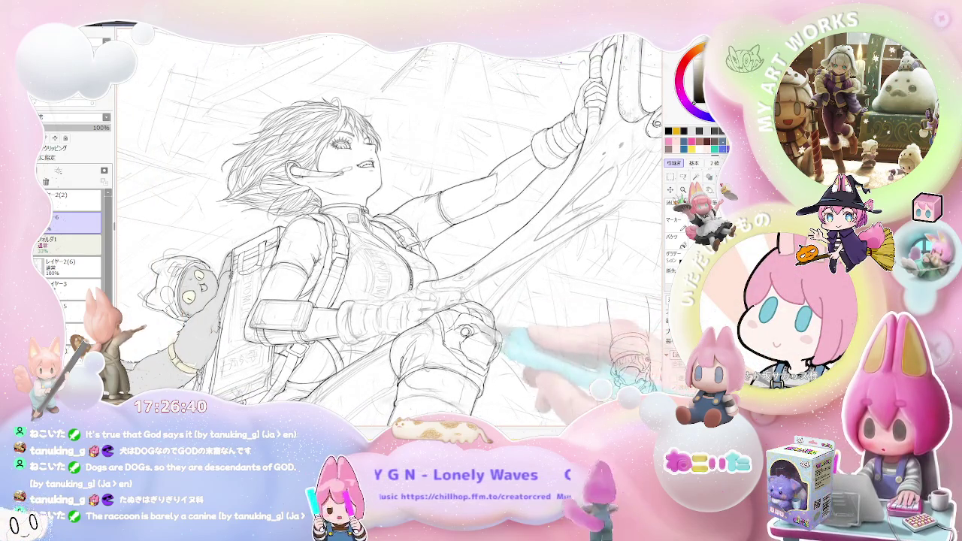
scroll(481, 334, up, 3)
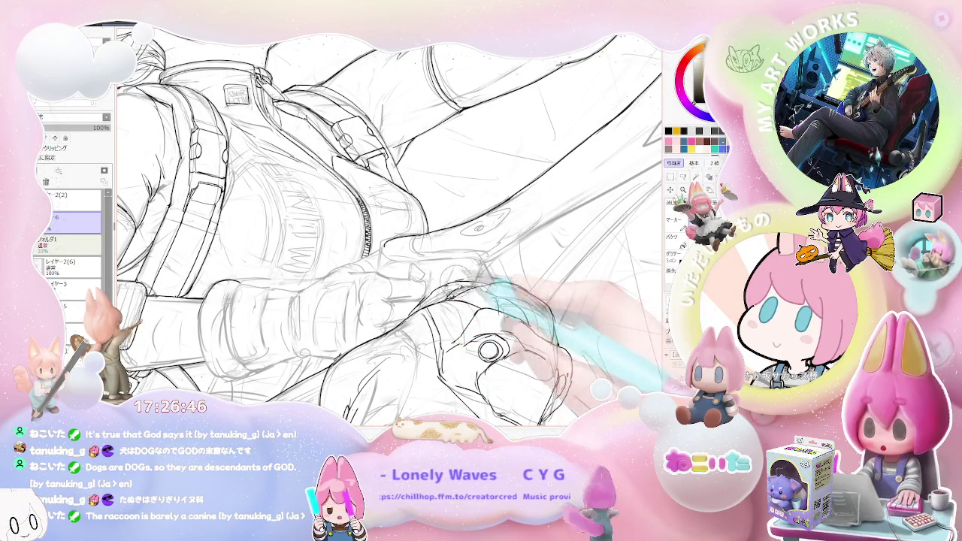
scroll(583, 318, down, 3)
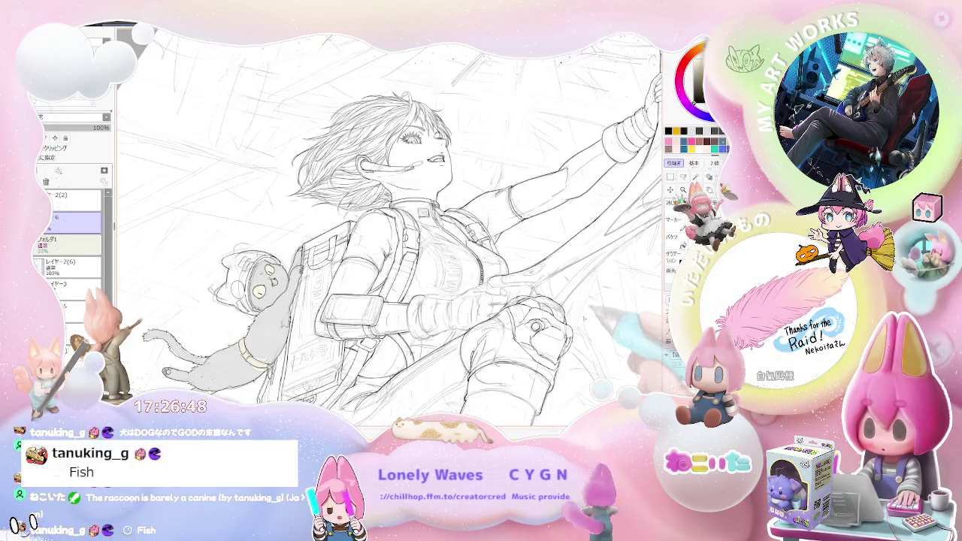
scroll(583, 319, up, 3)
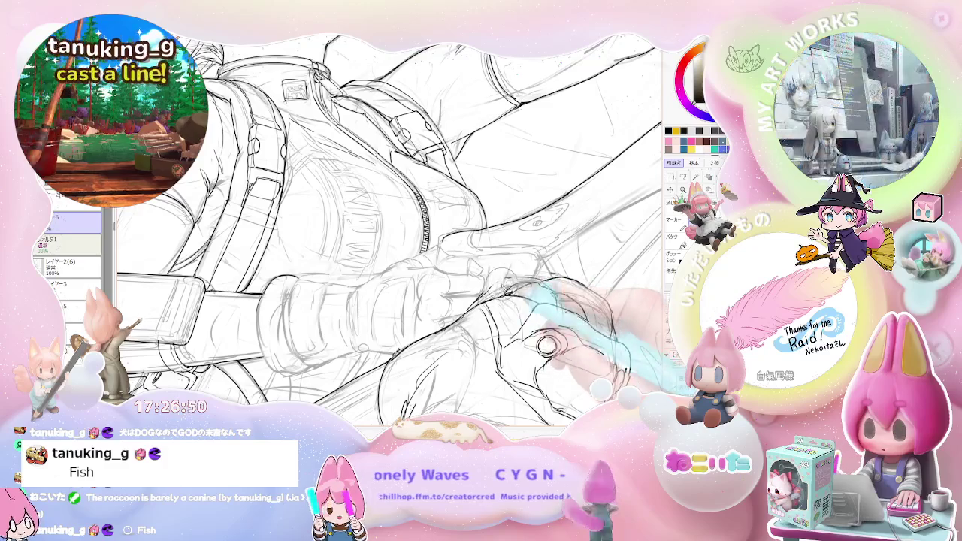
scroll(583, 319, down, 2)
scroll(583, 318, down, 1)
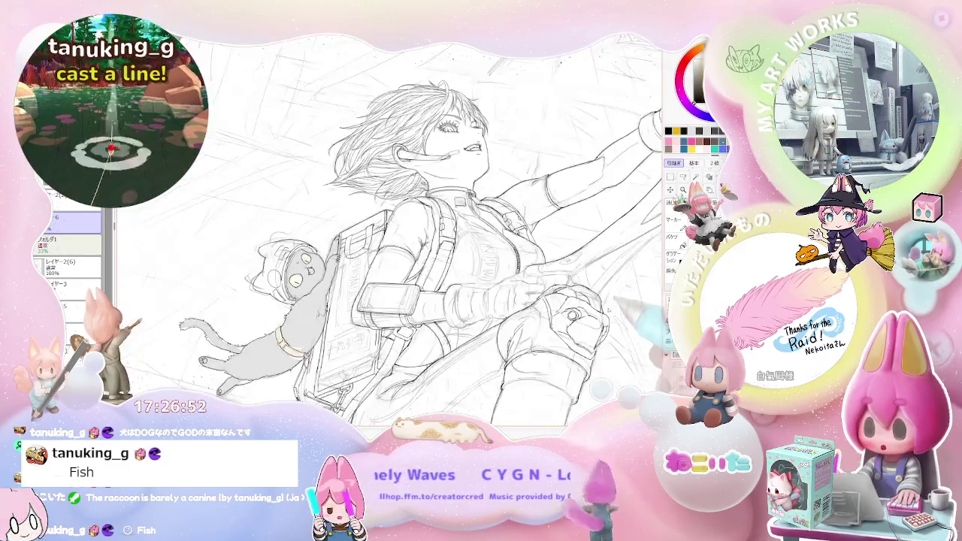
- Rotate the view around about 180°, check the whole character, then zoom onto the bag and straps
key(Delete)
key(Delete)
key(End)
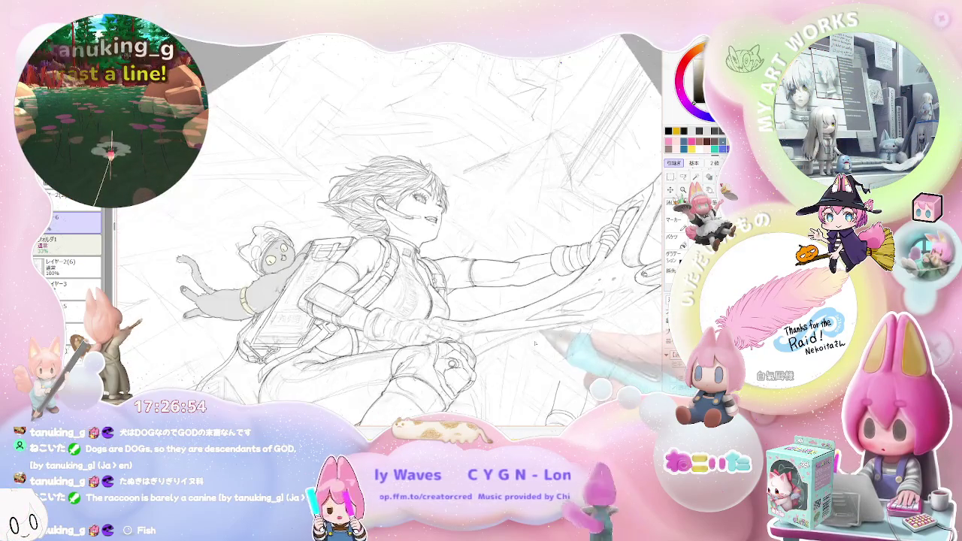
key(End)
key(End)
key(End)
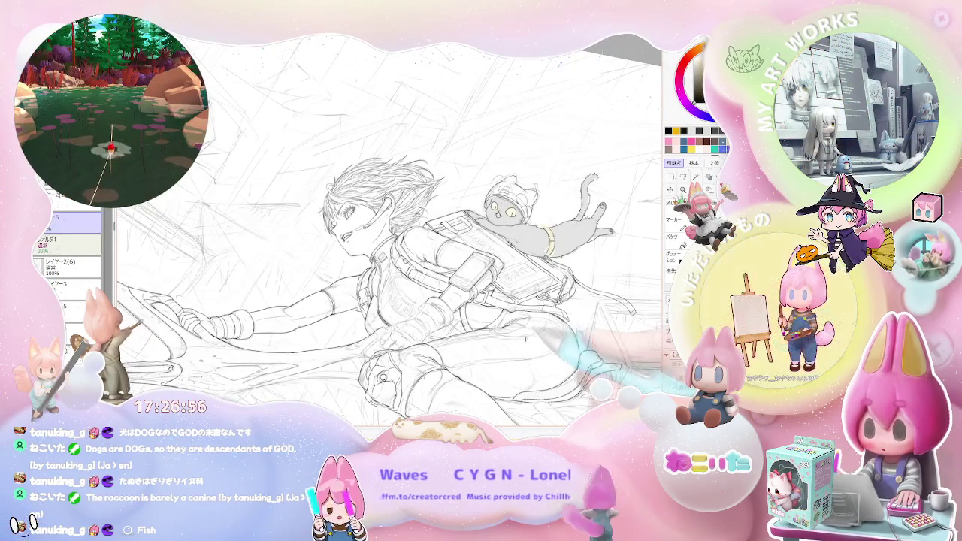
scroll(451, 301, up, 2)
scroll(393, 278, up, 1)
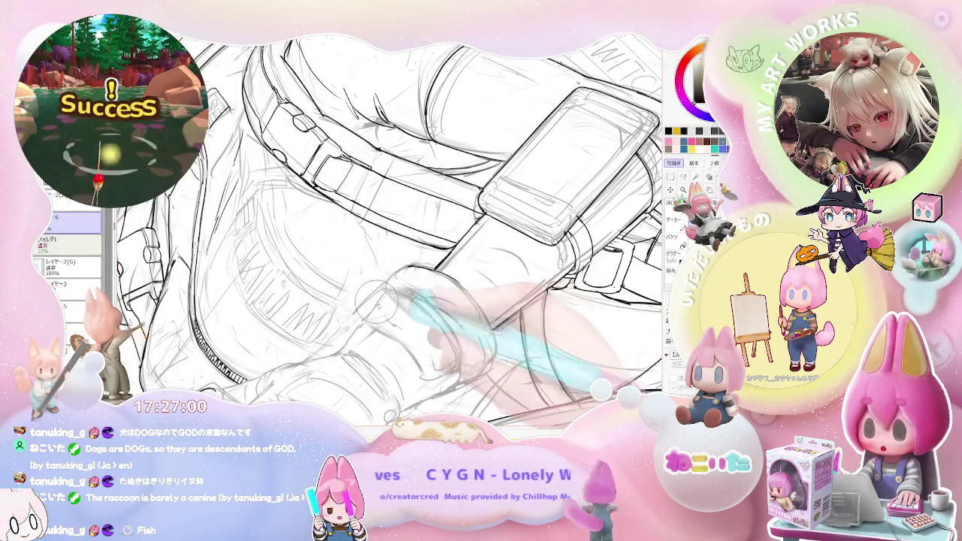
key(End)
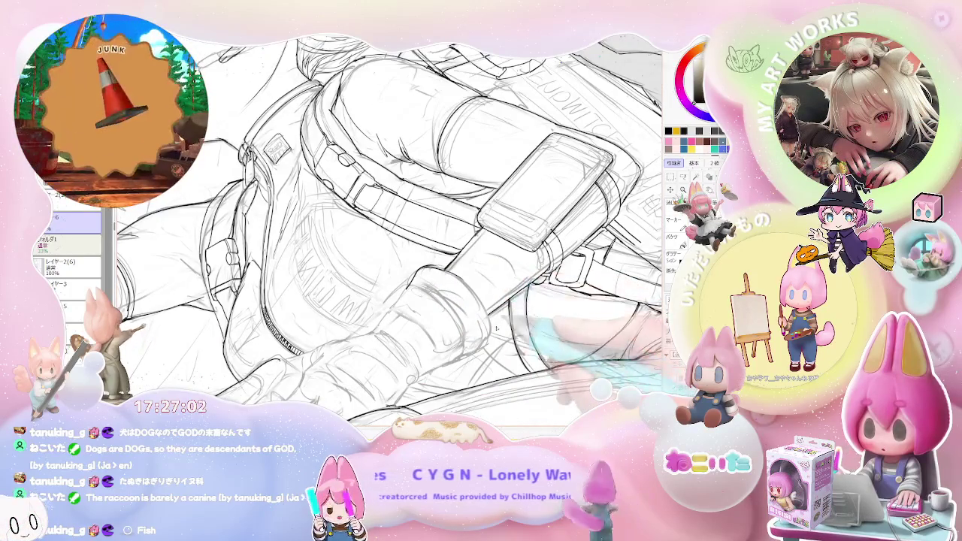
key(Page_Down)
key(Page_Down)
key(End)
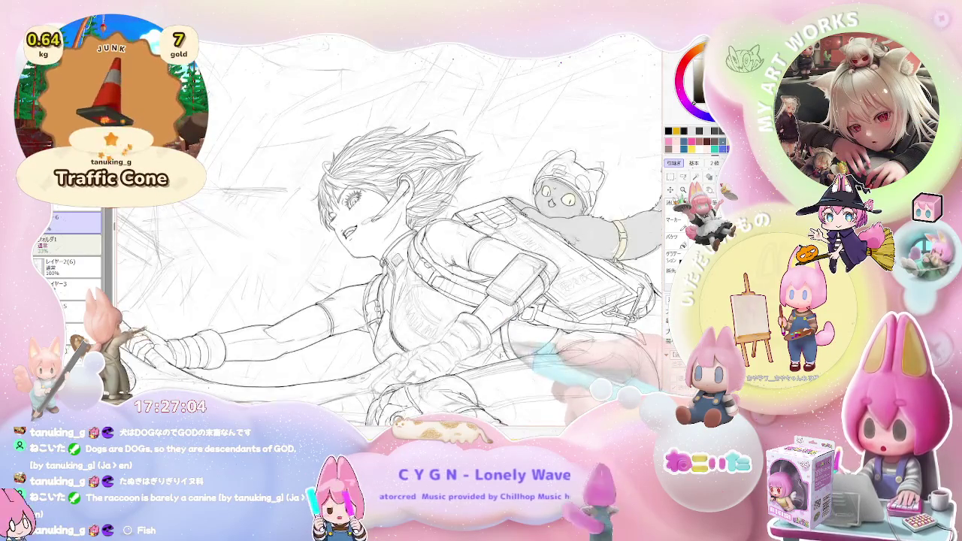
key(End)
key(Page_Up)
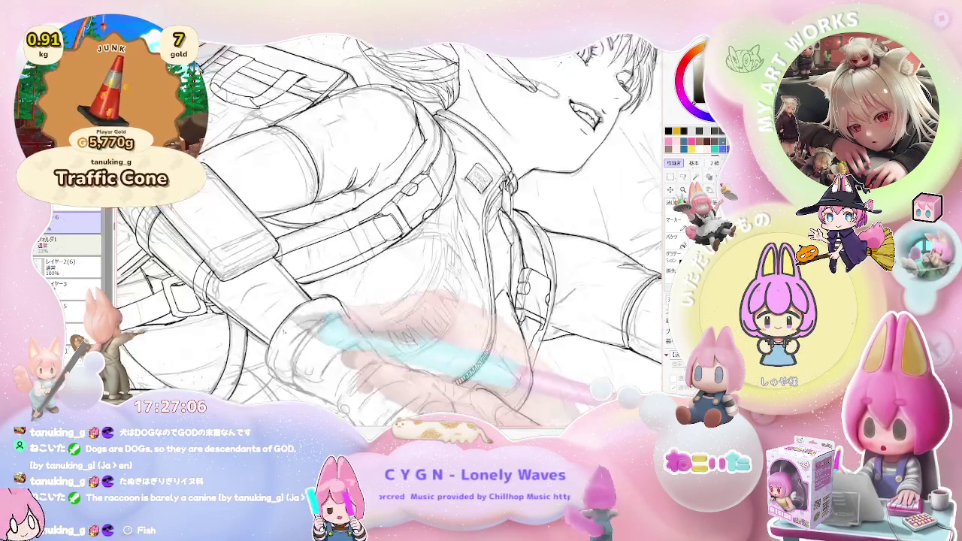
key(Page_Up)
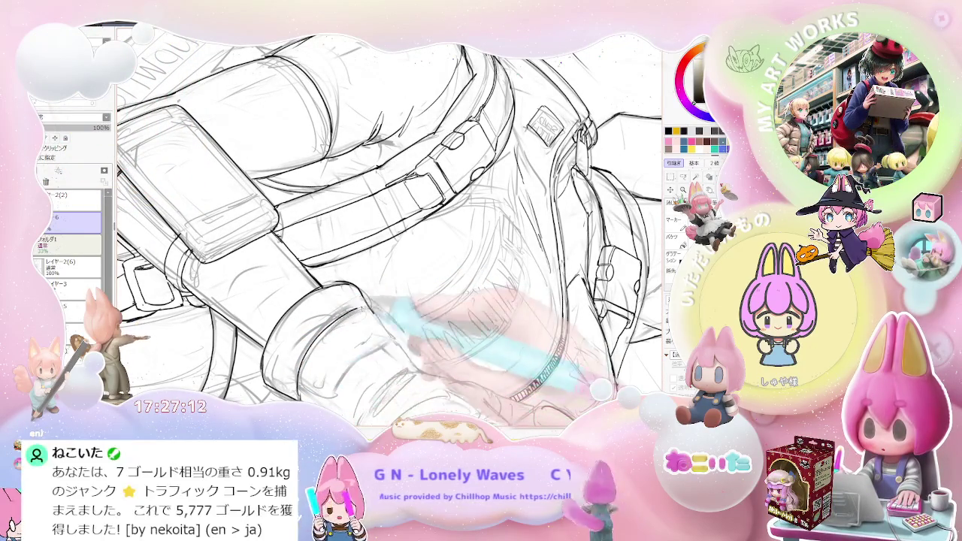
- Tilt the view 15° counterclockwise onto the bag, then recall the saved chest close-up (F2)
key(Page_Down)
key(Page_Down)
key(Page_Down)
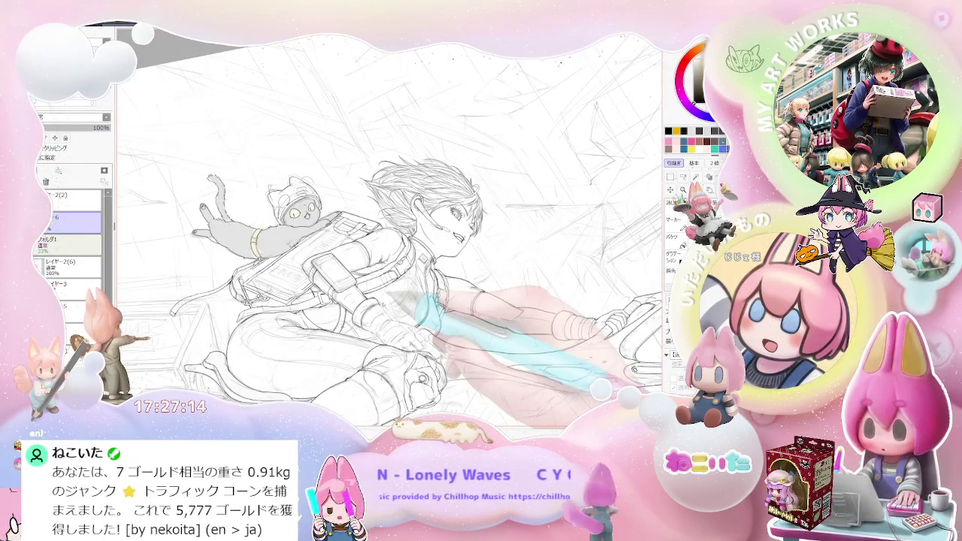
key(Delete)
key(Page_Up)
key(Page_Up)
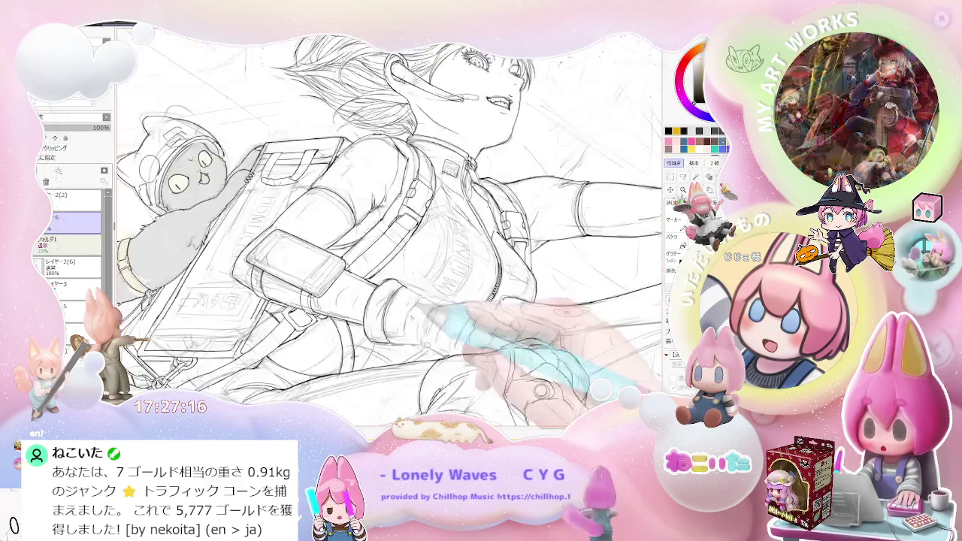
key(Page_Up)
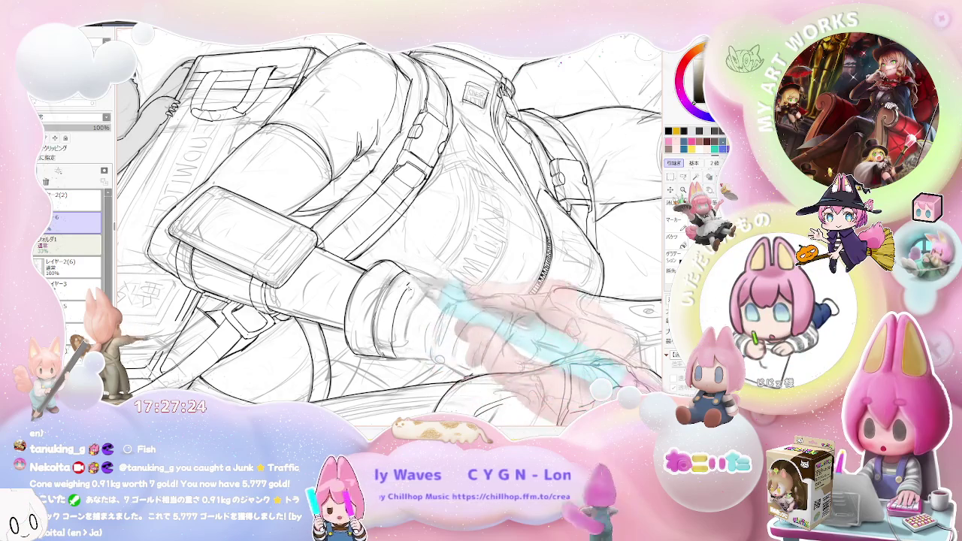
key(ctrl+0)
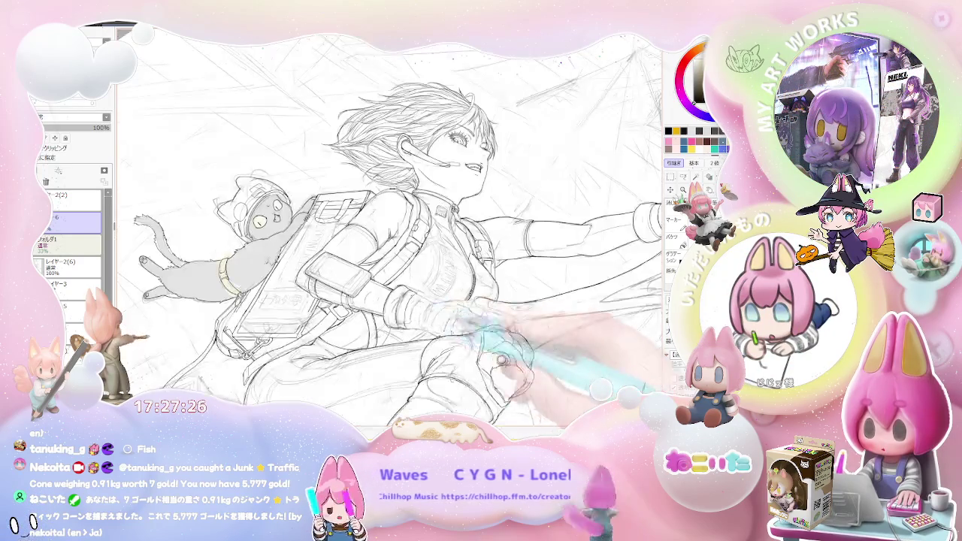
key(Delete)
key(Delete)
key(Delete)
key(F2)
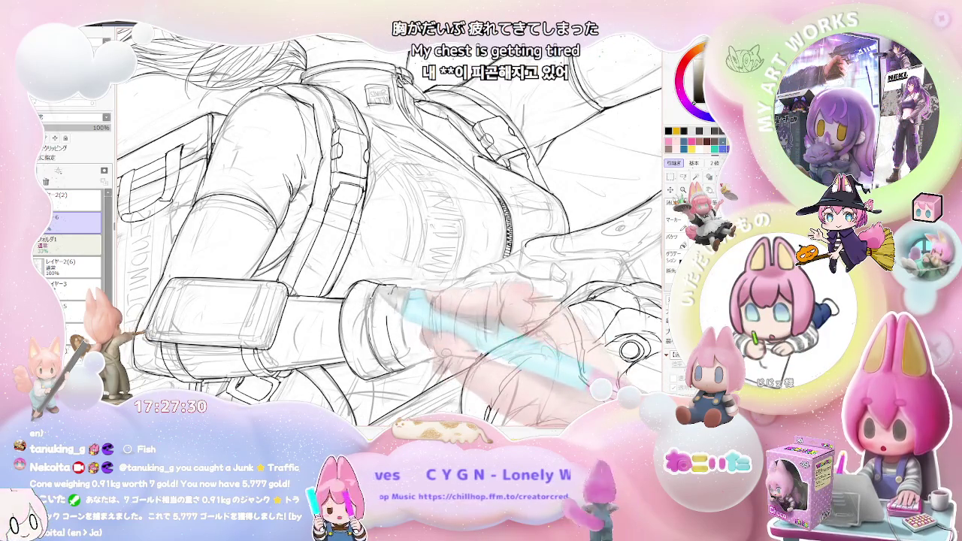
- Ink the jacket's zipper and folds below the chest straps, rotating and zooming around the backpack
scroll(380, 313, up, 2)
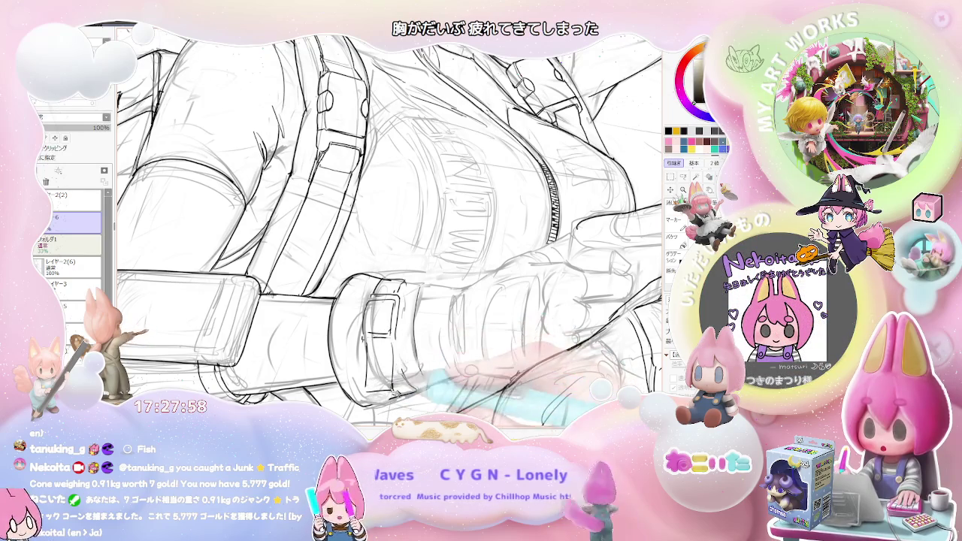
key(minus)
key(minus)
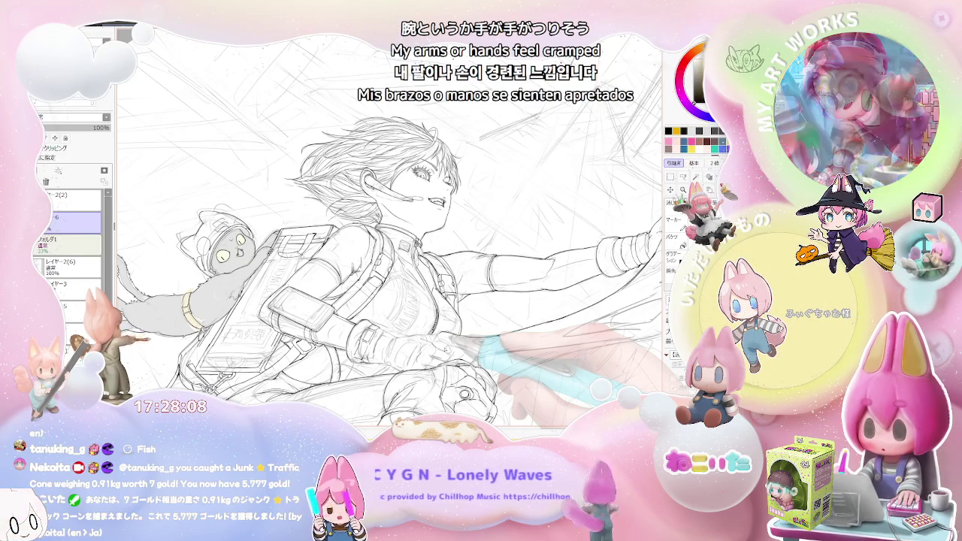
key(plus)
key(plus)
key(End)
key(End)
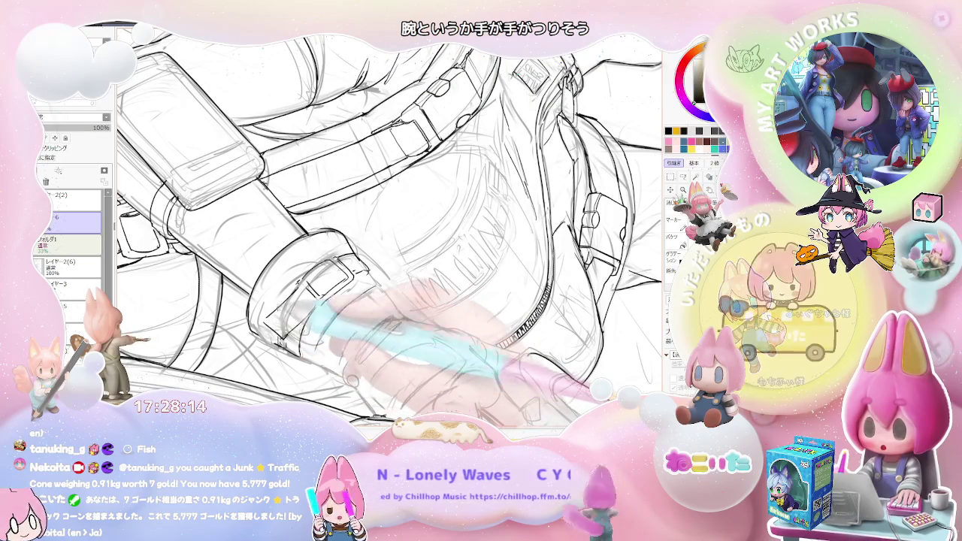
key(Delete)
mouse_move(377, 243)
mouse_down()
mouse_move(390, 150)
mouse_move(376, 248)
mouse_up()
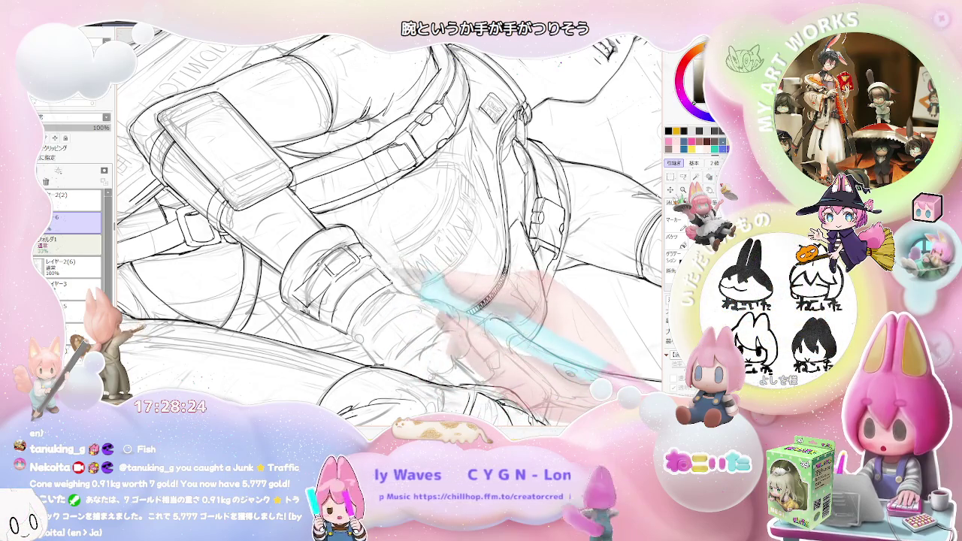
key(minus)
key(minus)
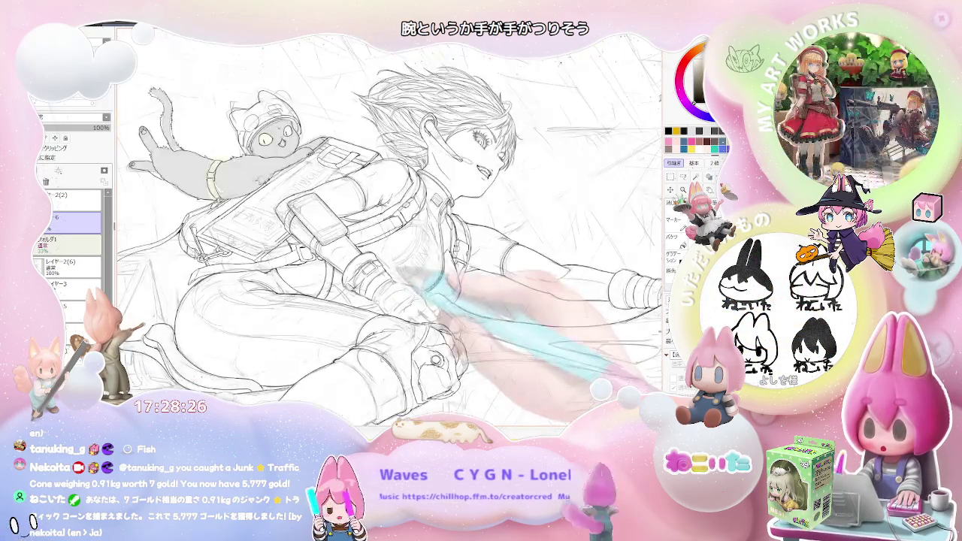
- Tilt and zoom the view onto the torso, bag, zipper and hand
key(Delete)
key(Delete)
key(Delete)
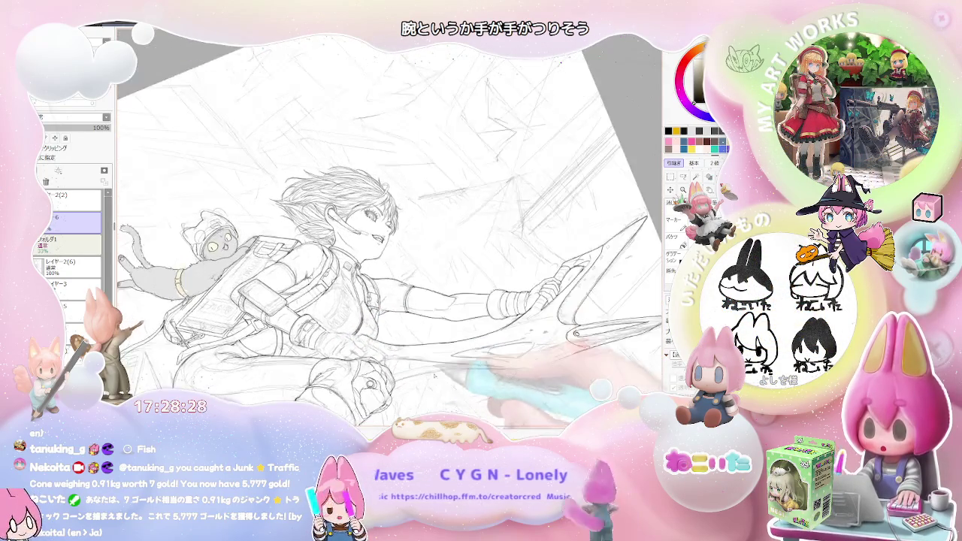
key(Delete)
key(Delete)
key(plus)
key(plus)
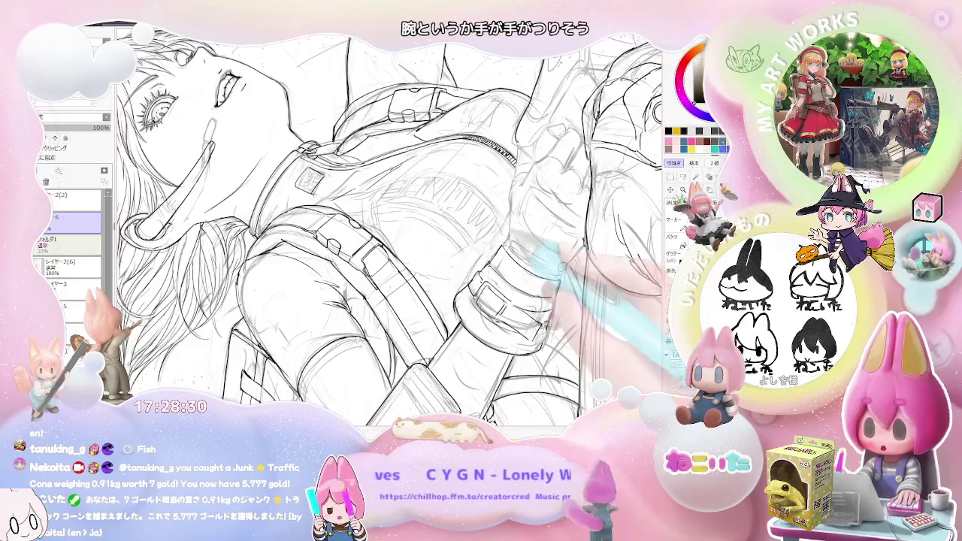
key(End)
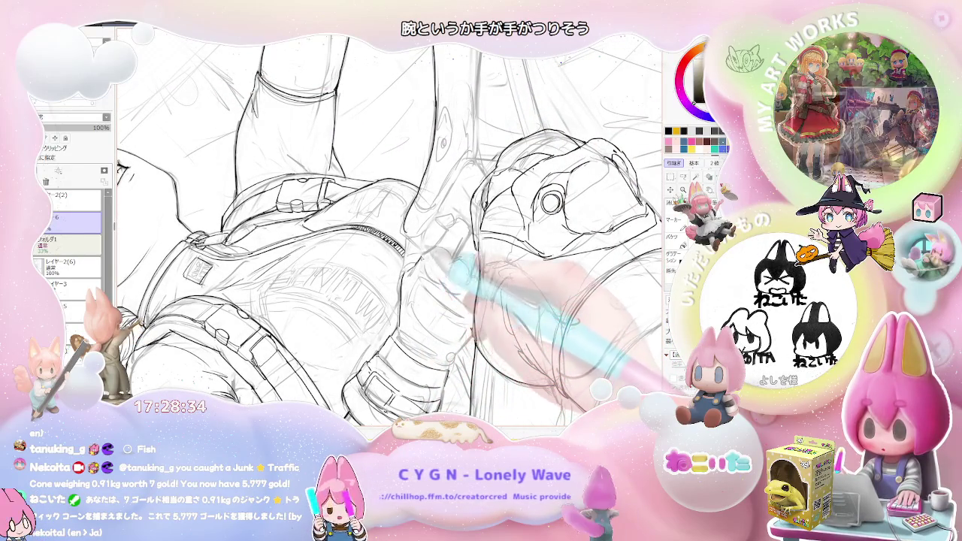
key(End)
key(End)
key(End)
key(plus)
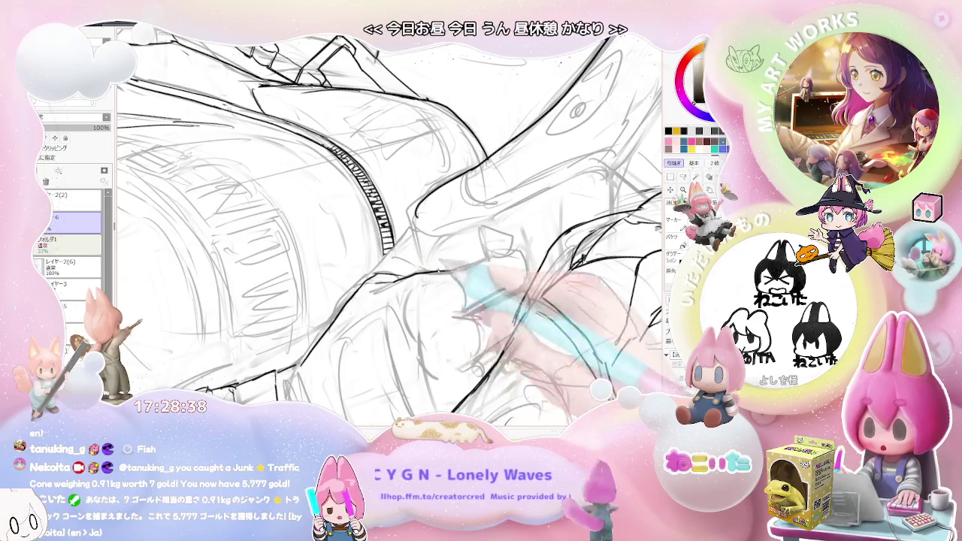
key(End)
- Ink the gloved fist below the zipper, adjusting the zoom around the bag and hand
key(End)
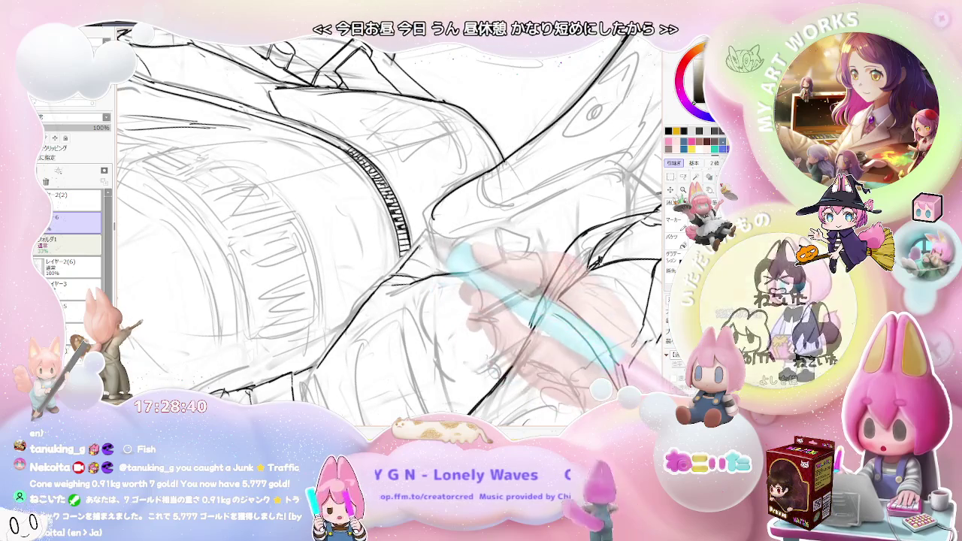
key(Home)
key(End)
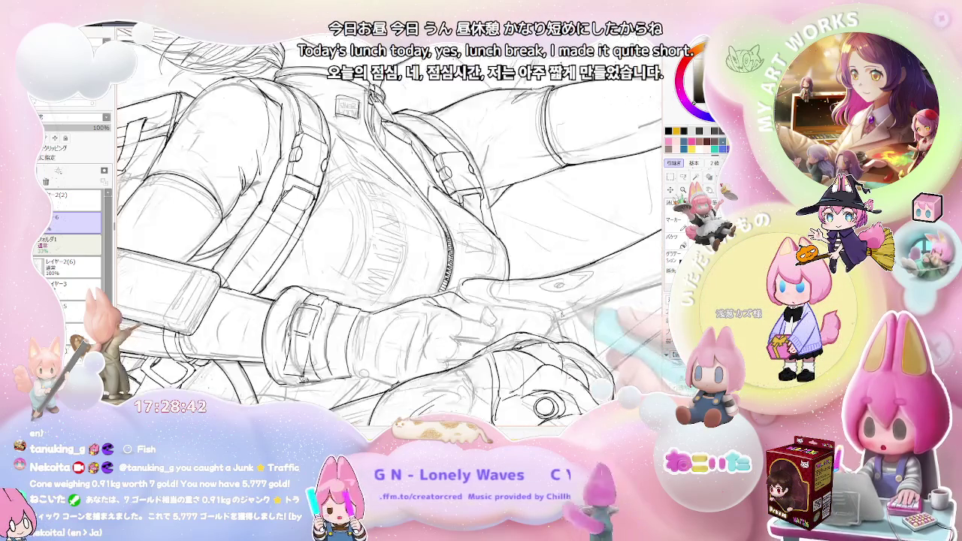
key(End)
key(ctrl+plus)
key(ctrl+plus)
key(ctrl+plus)
key(ctrl+minus)
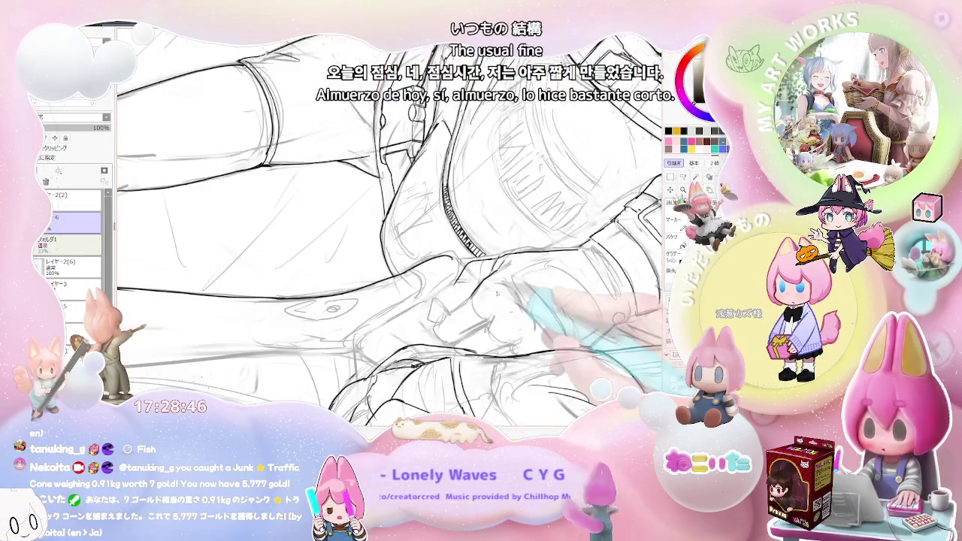
key(ctrl+minus)
key(ctrl+plus)
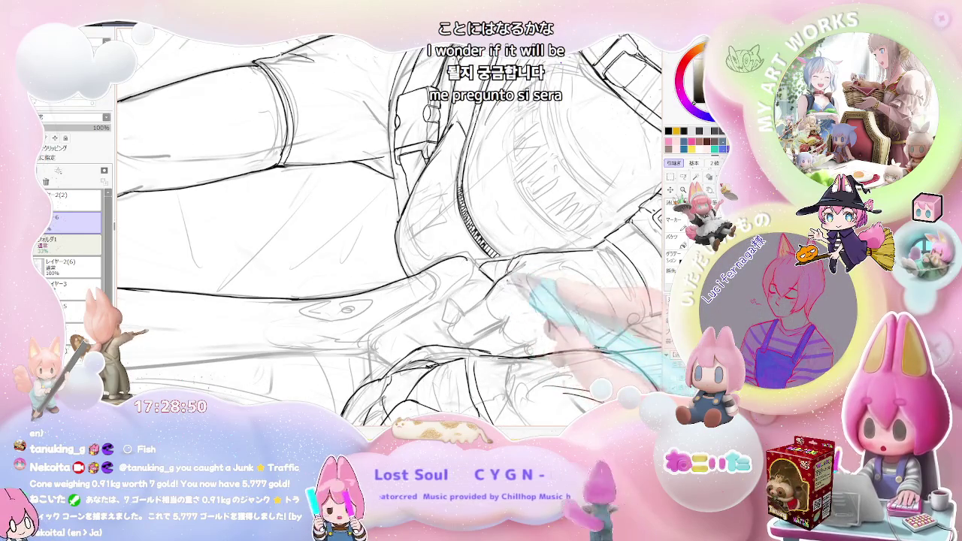
key(ctrl+minus)
key(ctrl+plus)
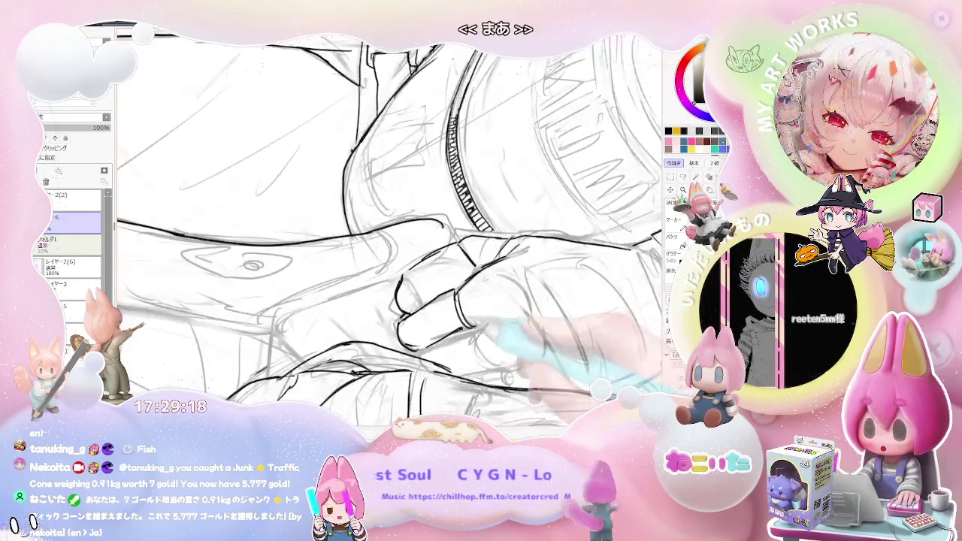
- Draw a short line on the gripping hand's fingernail and extend the thigh contour
drag(456, 295, 454, 330)
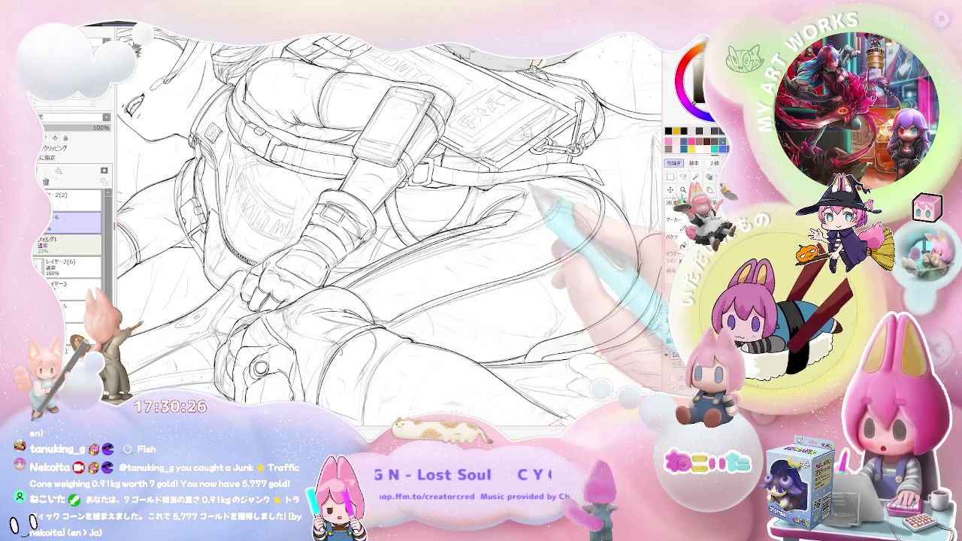
key(ctrl+minus)
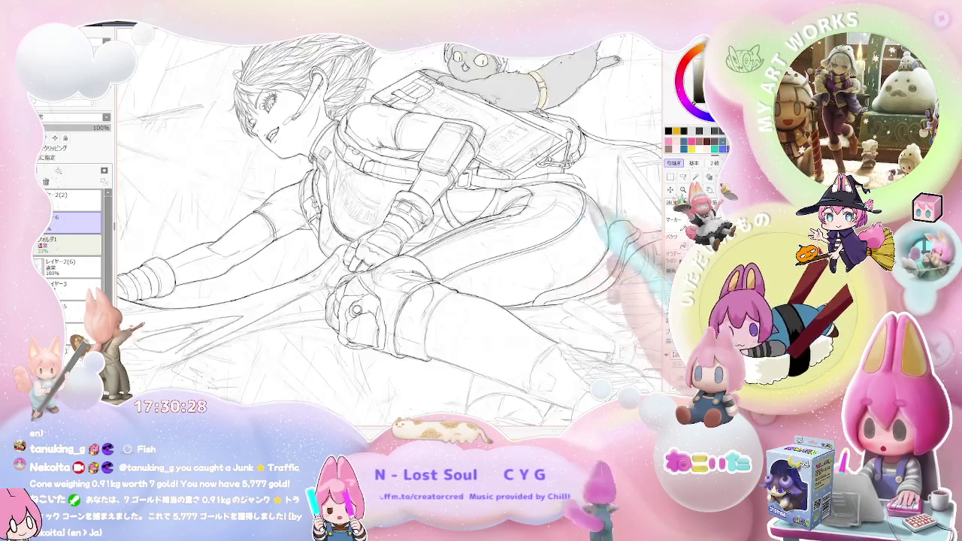
key(End)
key(End)
key(End)
key(End)
key(ctrl+plus)
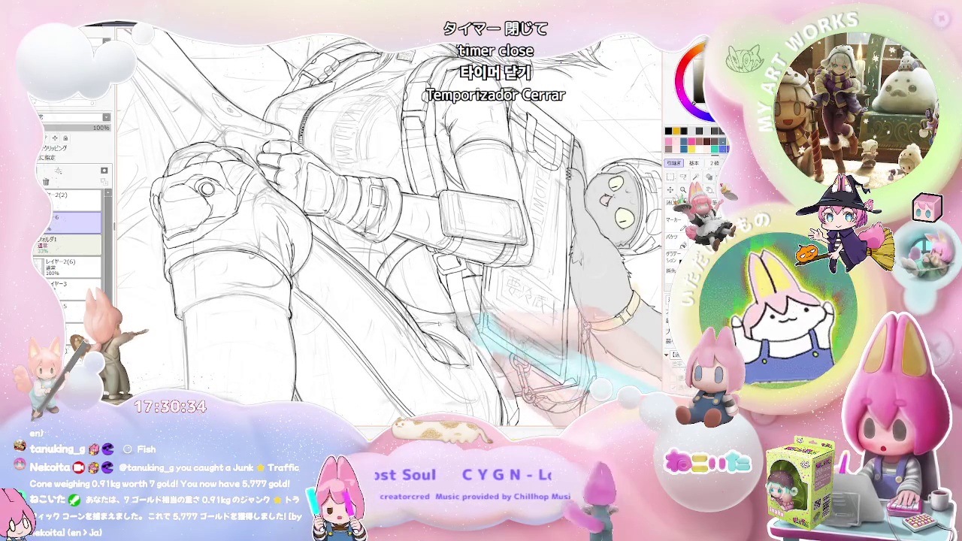
key(h)
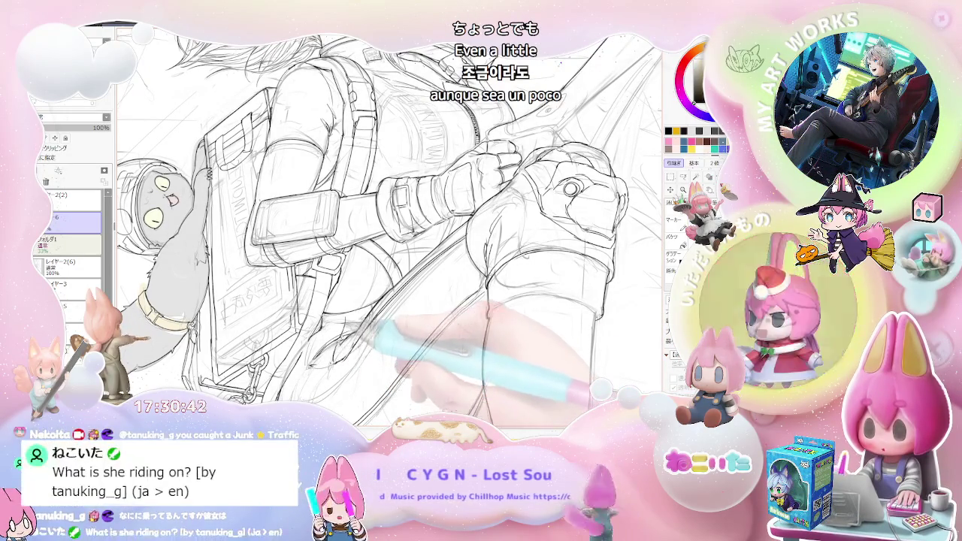
key(minus)
key(minus)
key(End)
key(End)
key(End)
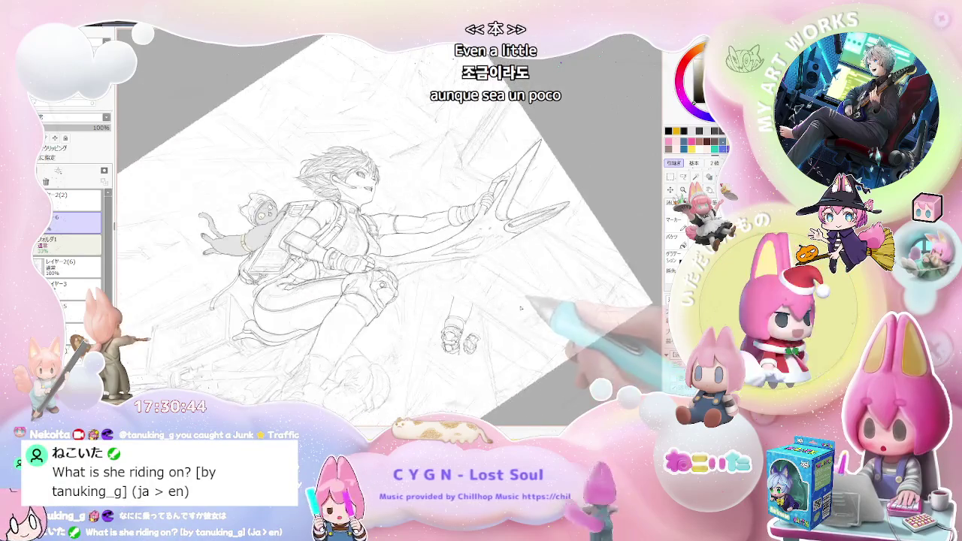
- Level the view and raise the sketch layer folder's opacity from 33% to 100%
key(End)
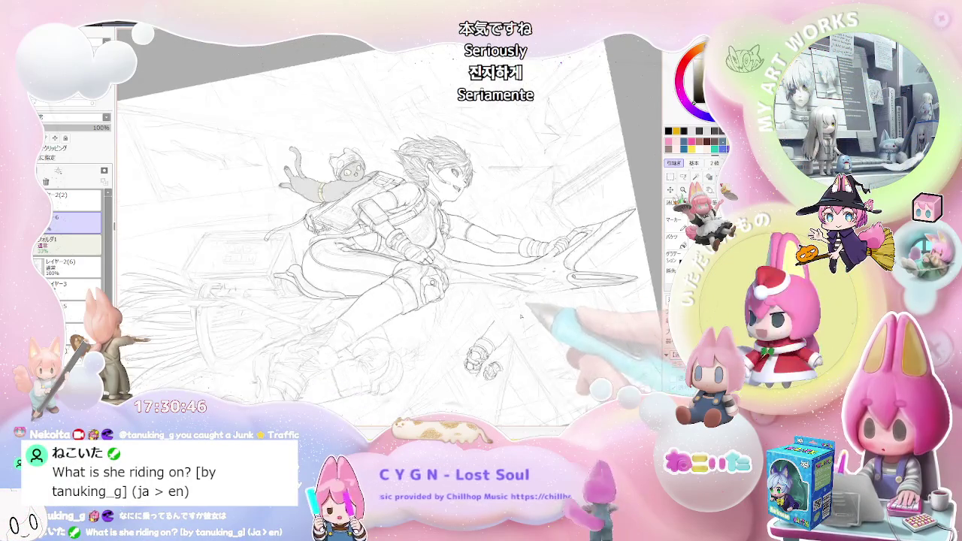
key(End)
key(End)
key(Delete)
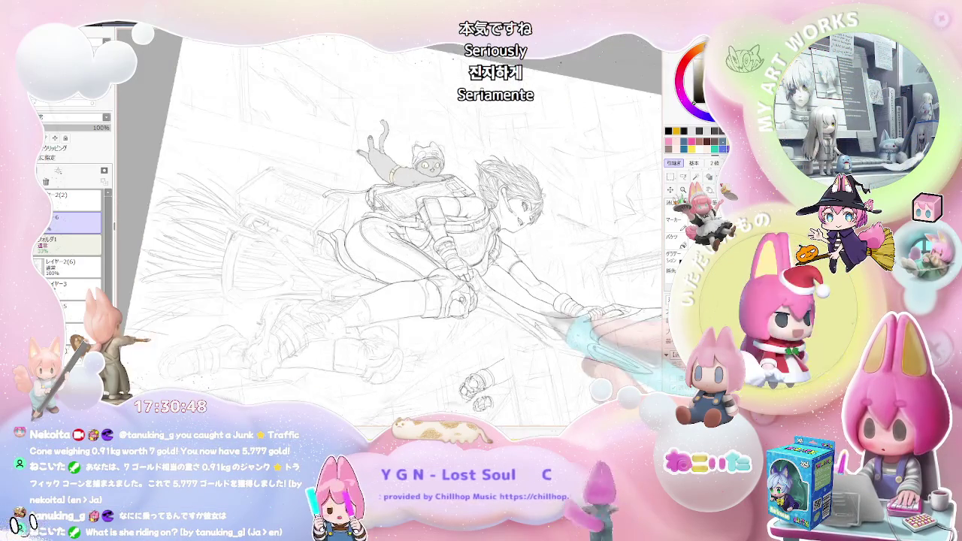
key(Home)
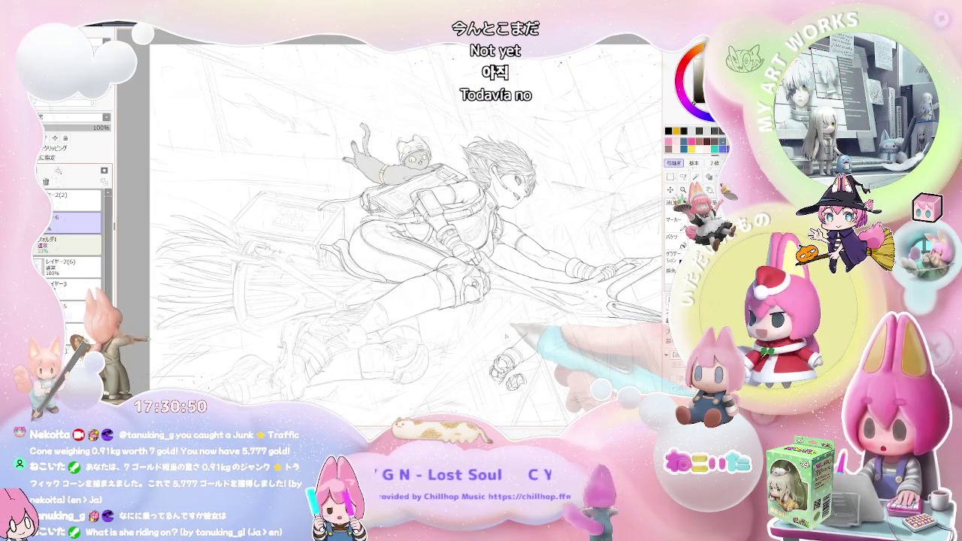
click(72, 244)
drag(49, 128, 110, 128)
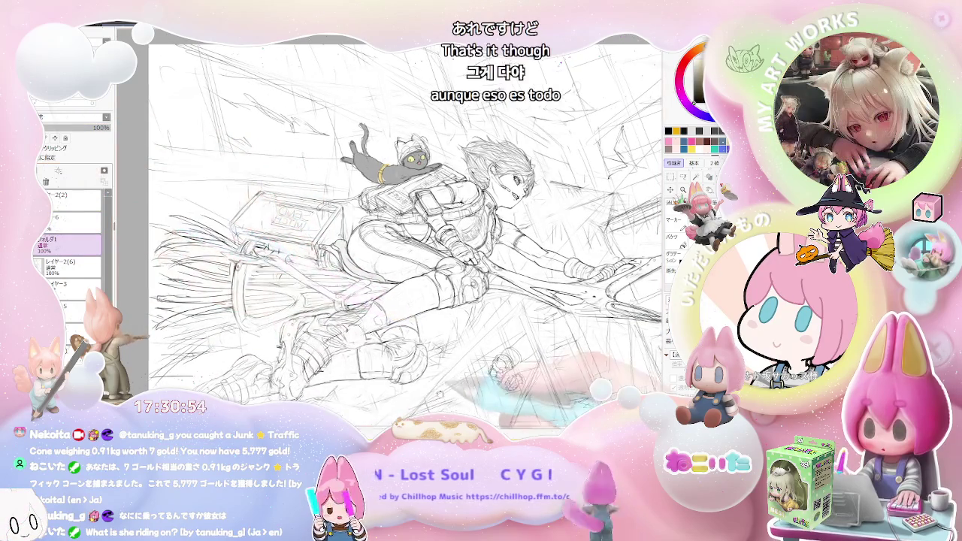
drag(451, 262, 365, 258)
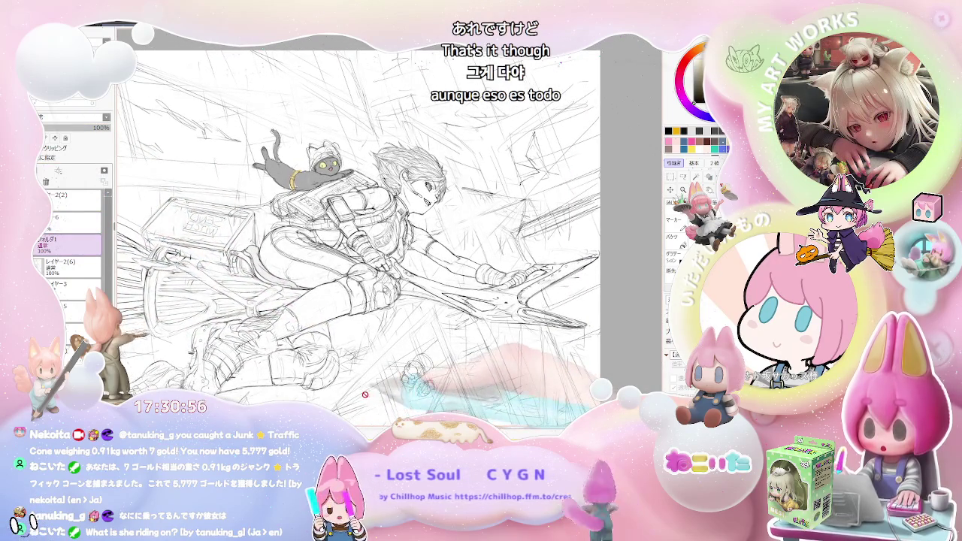
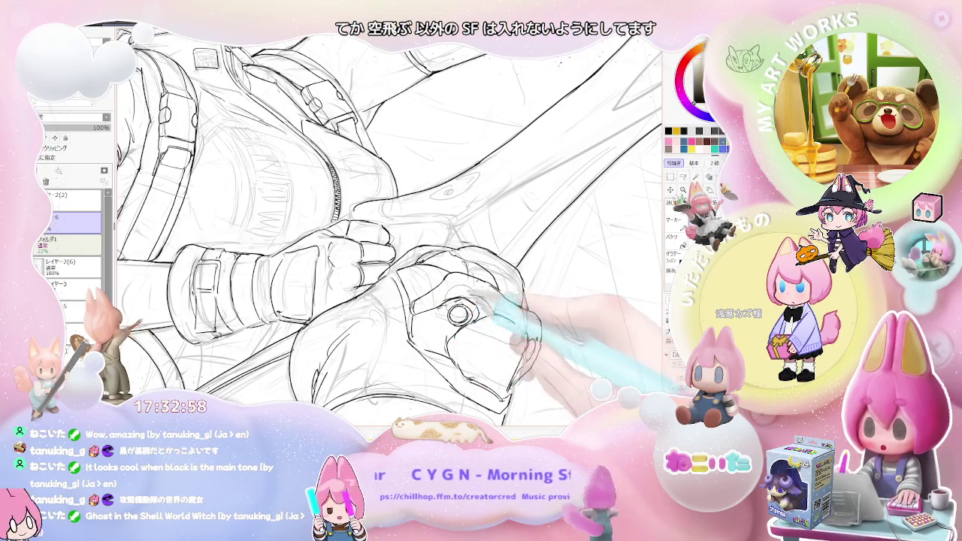
- Tilt, zoom and pan the canvas to frame the sketched boot and its tip for inking
scroll(474, 326, down, 2)
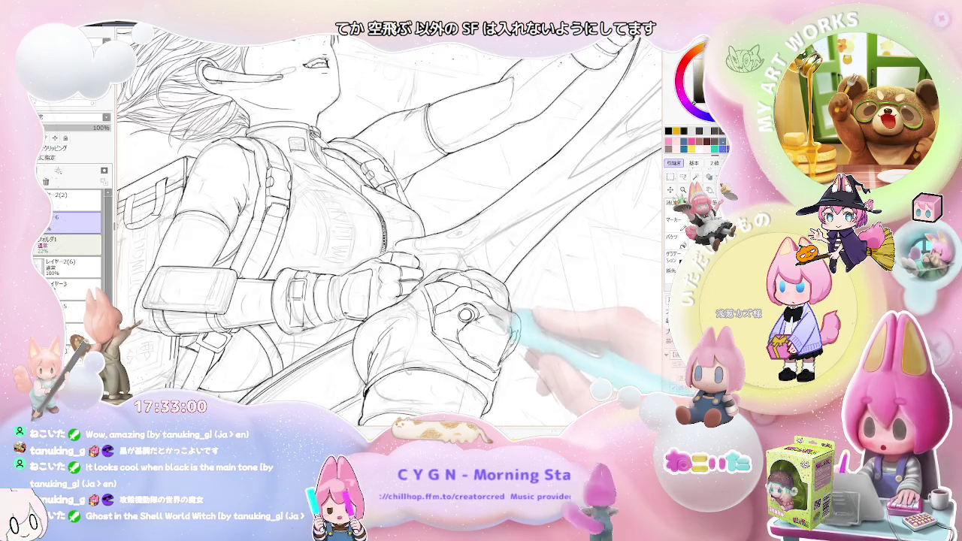
scroll(510, 316, down, 2)
drag(511, 316, 552, 316)
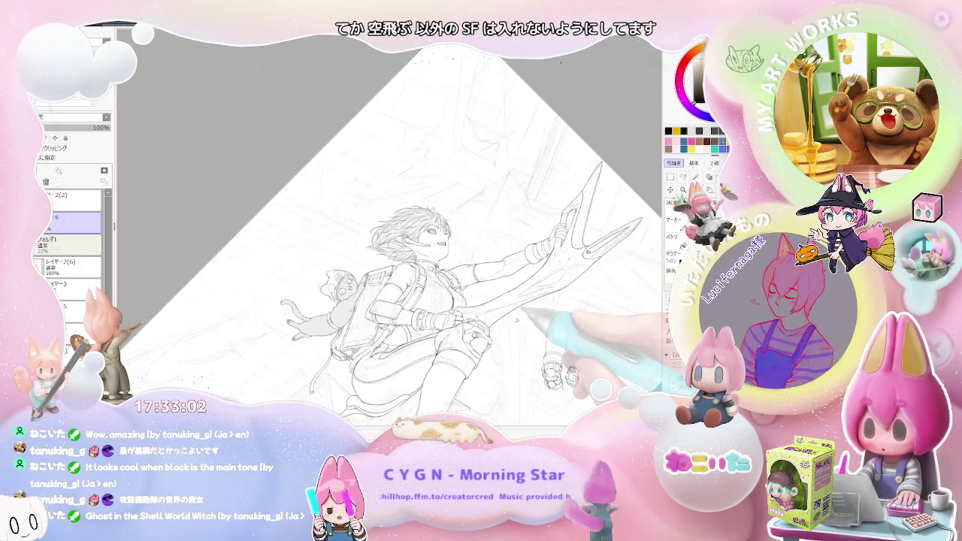
key(Home)
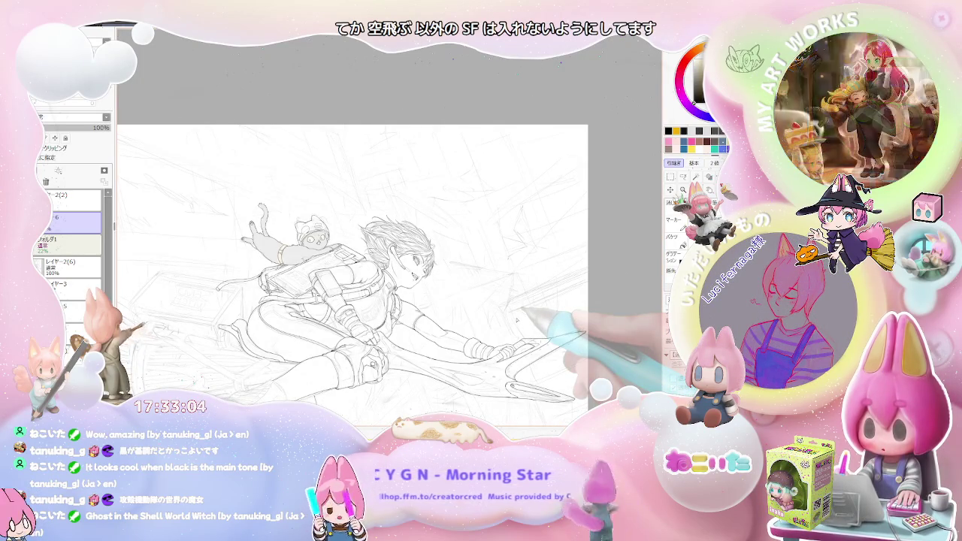
key(End)
key(Delete)
key(Delete)
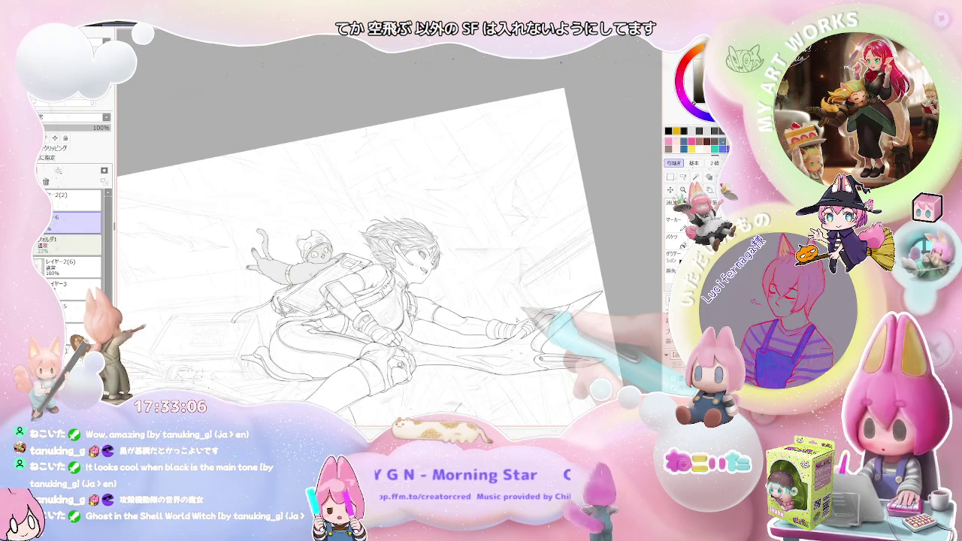
drag(338, 286, 368, 233)
mouse_move(492, 315)
mouse_down()
mouse_move(504, 323)
mouse_move(387, 272)
mouse_move(328, 279)
mouse_up()
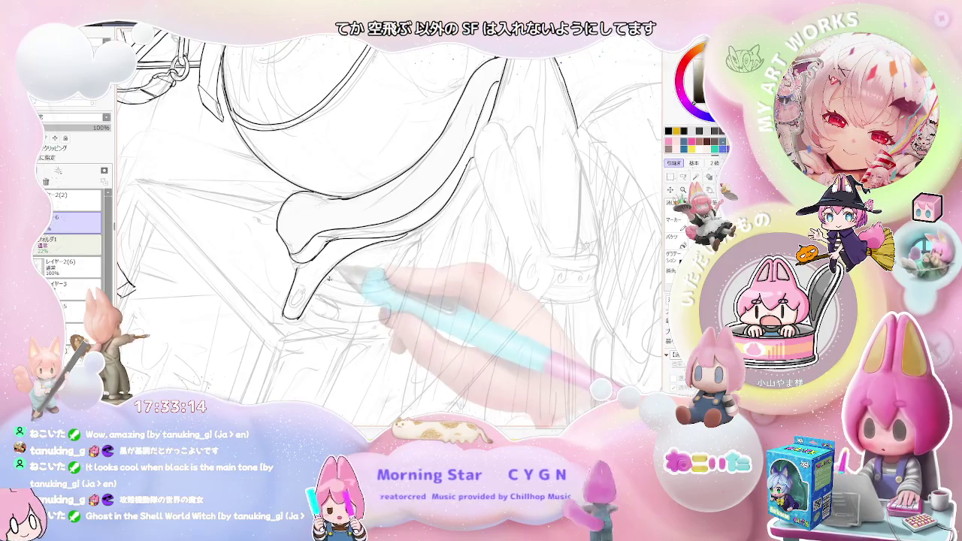
mouse_move(418, 254)
mouse_down()
mouse_move(368, 279)
mouse_move(488, 289)
mouse_move(435, 253)
mouse_up()
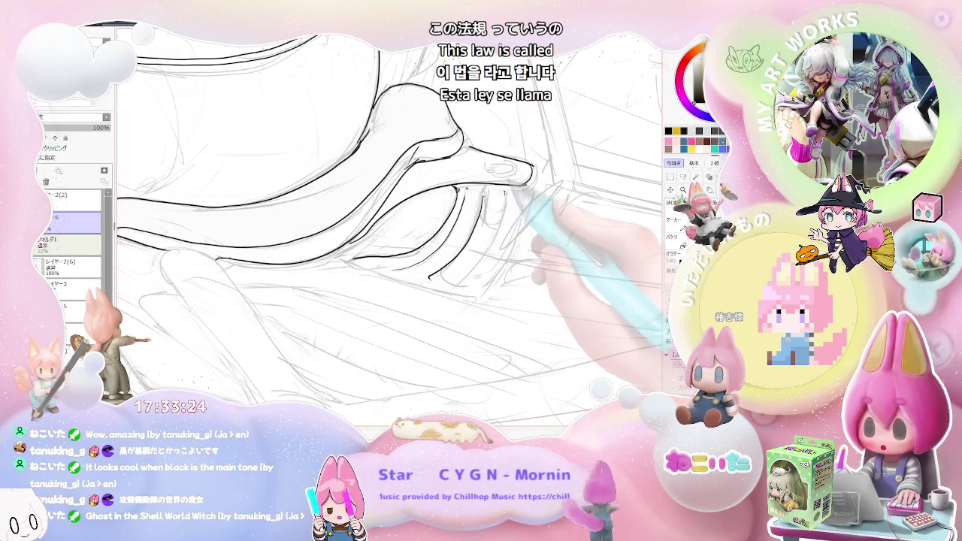
drag(487, 197, 462, 233)
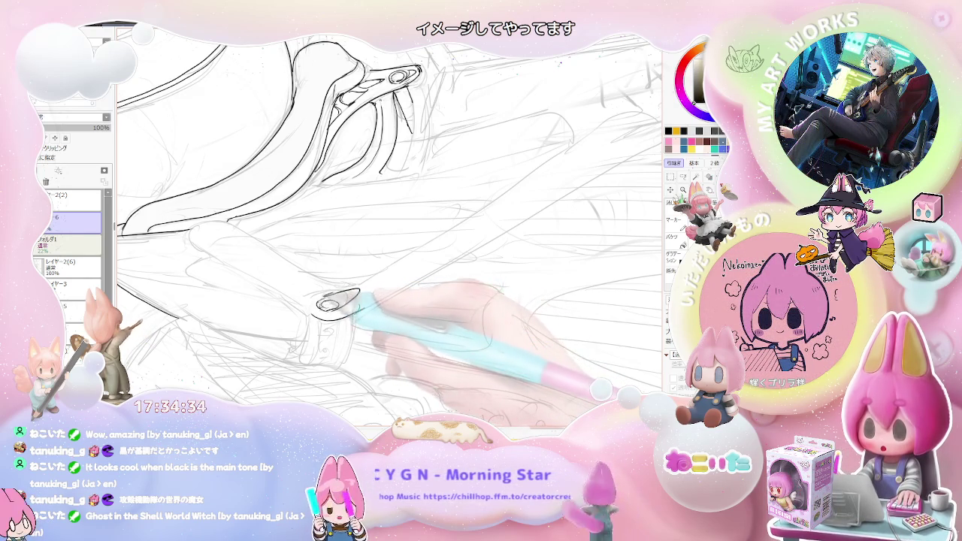
- Ink a long strap line running up-right from the oval buckle
key(Delete)
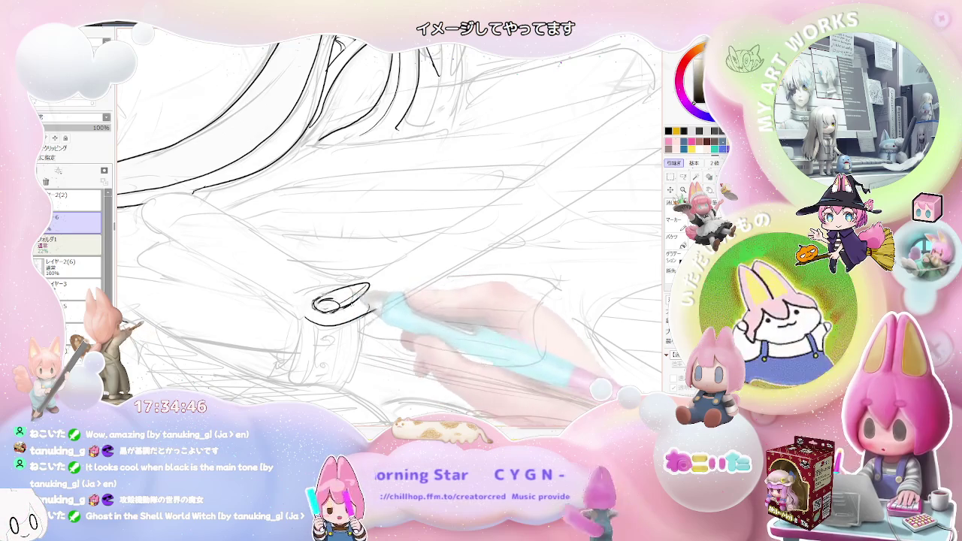
drag(342, 302, 402, 265)
scroll(391, 225, down, 5)
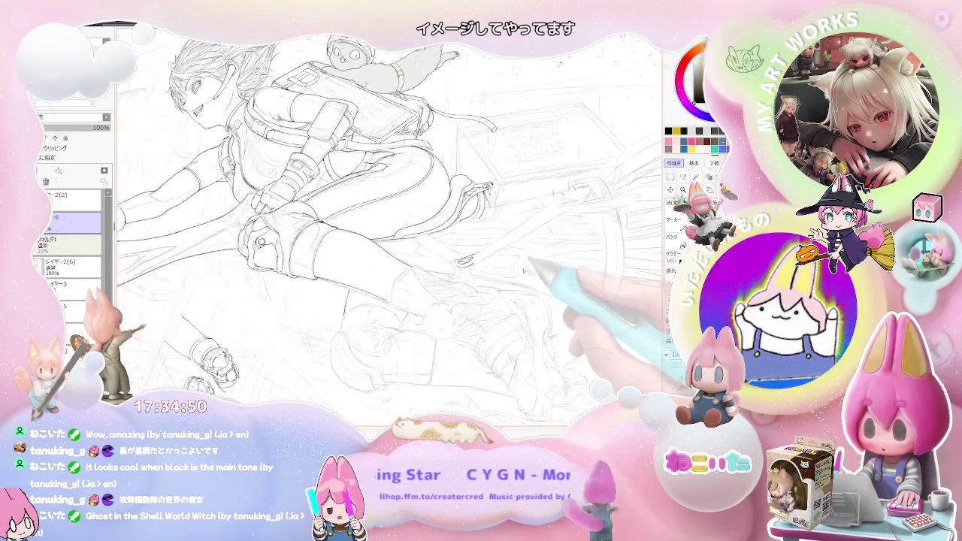
scroll(391, 226, up, 5)
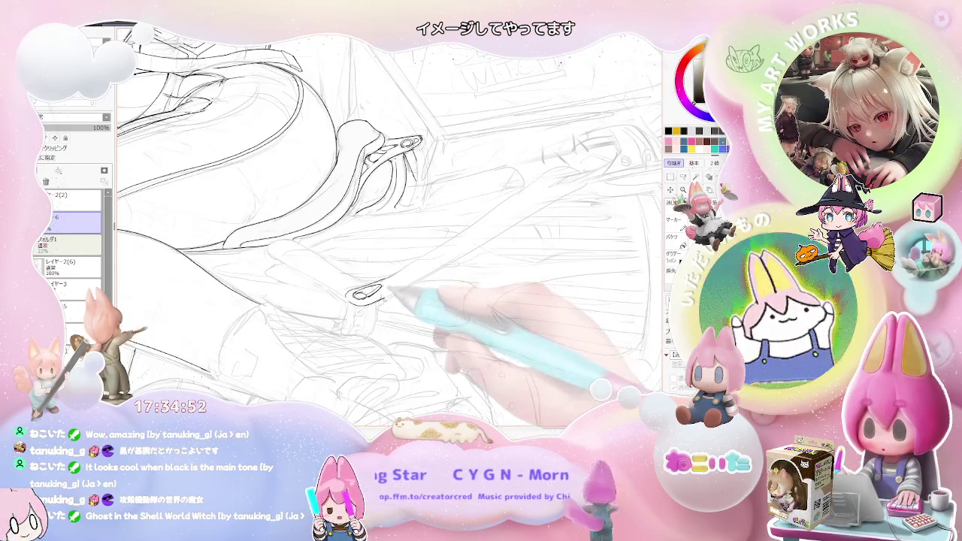
drag(380, 293, 435, 264)
mouse_move(394, 289)
mouse_down()
mouse_move(496, 222)
mouse_move(584, 183)
mouse_up()
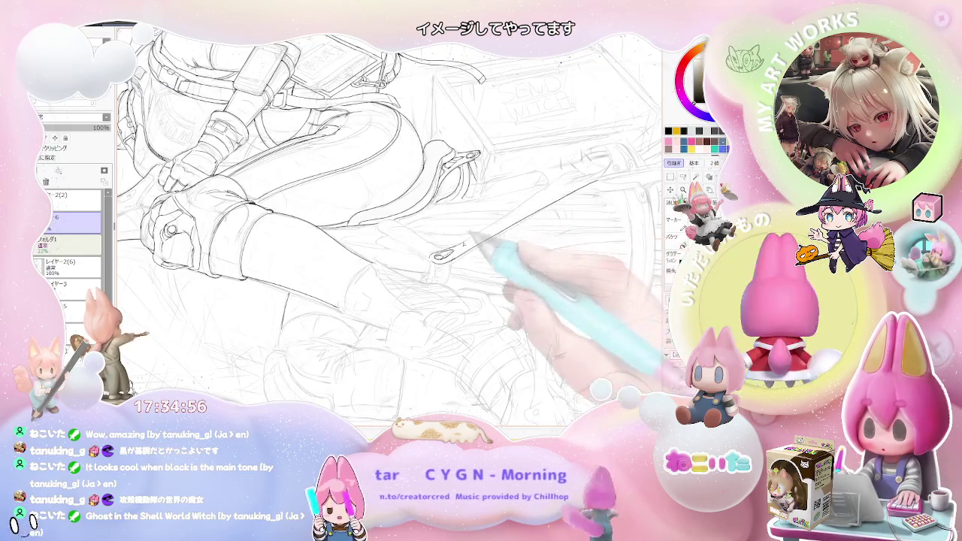
scroll(405, 218, down, 2)
scroll(390, 225, down, 2)
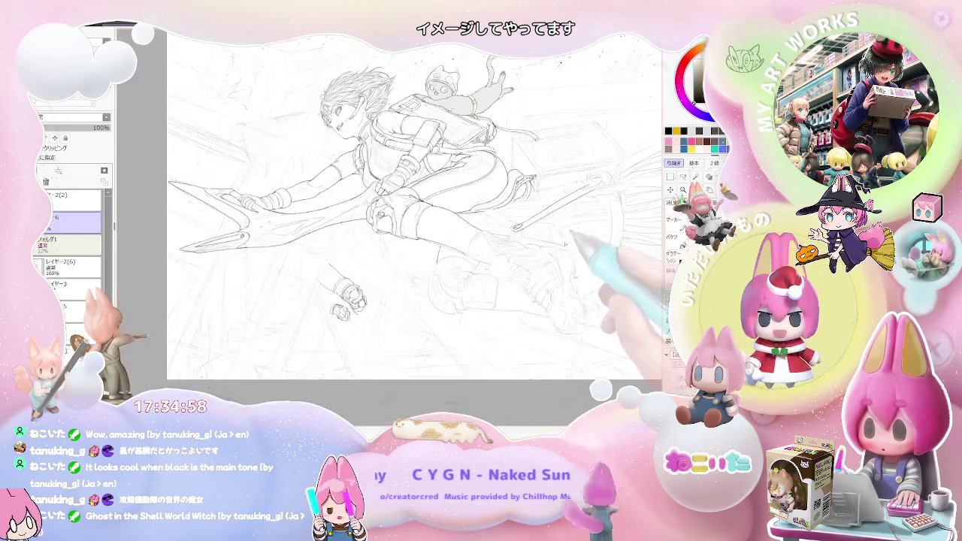
scroll(515, 353, down, 1)
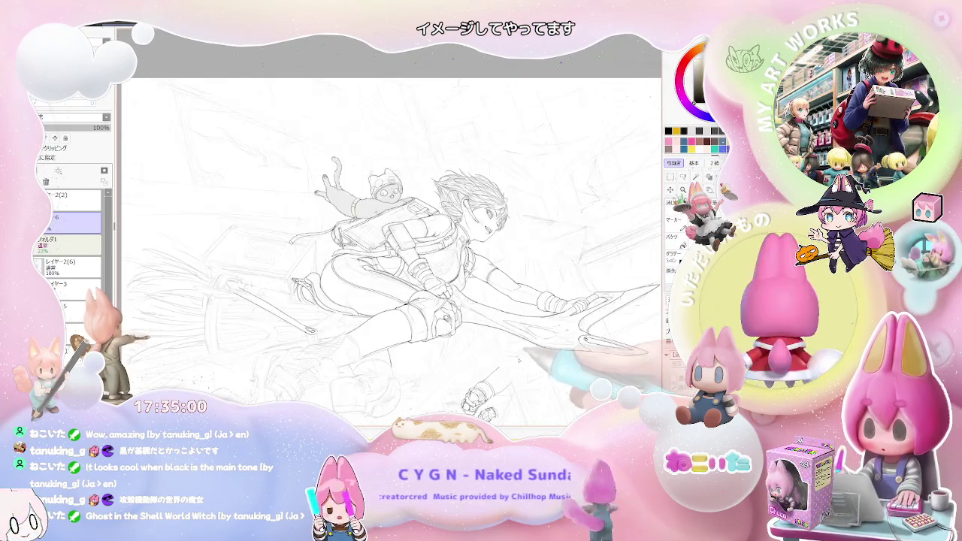
scroll(526, 356, down, 1)
scroll(553, 348, down, 1)
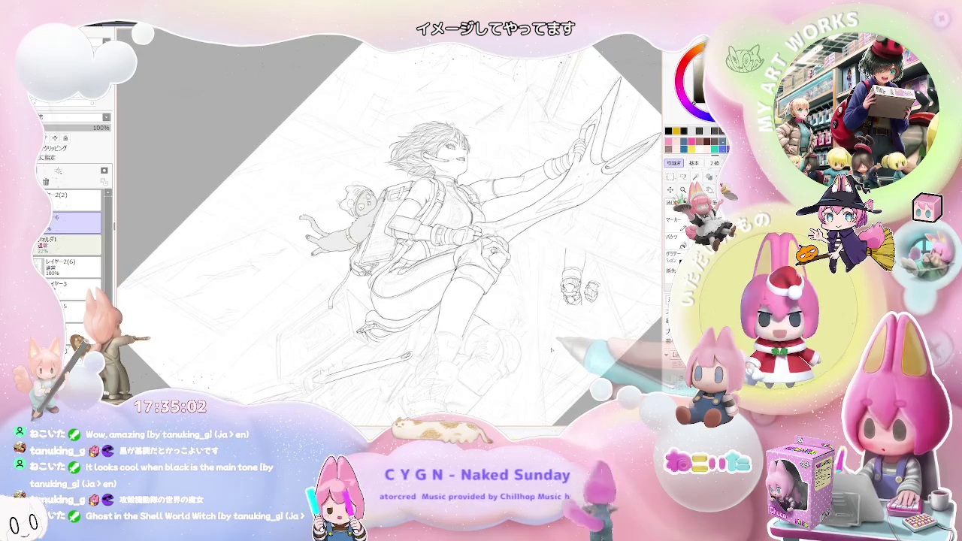
scroll(466, 256, up, 1)
scroll(466, 255, up, 1)
scroll(465, 256, up, 1)
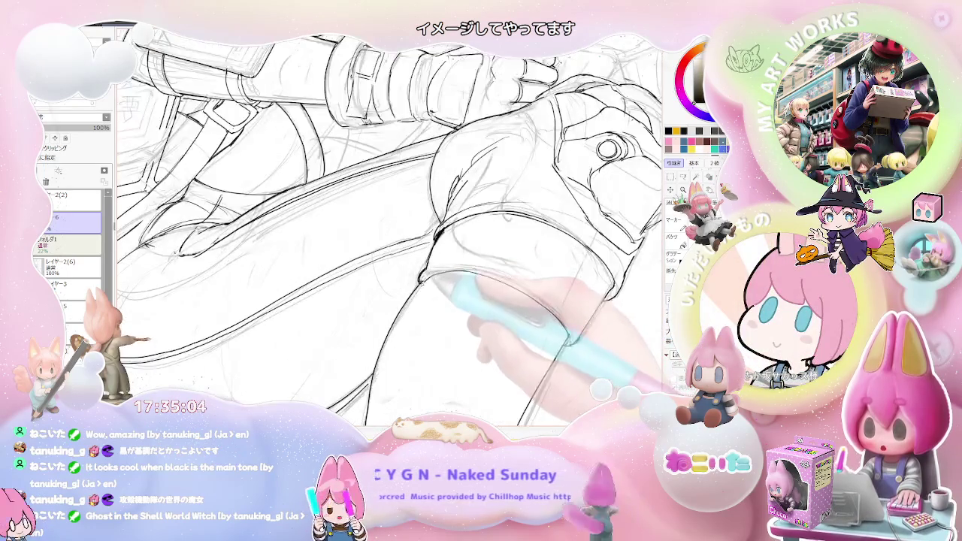
scroll(451, 271, down, 1)
scroll(450, 271, down, 1)
scroll(511, 286, down, 1)
scroll(481, 240, up, 1)
scroll(481, 240, up, 1)
scroll(481, 240, up, 1)
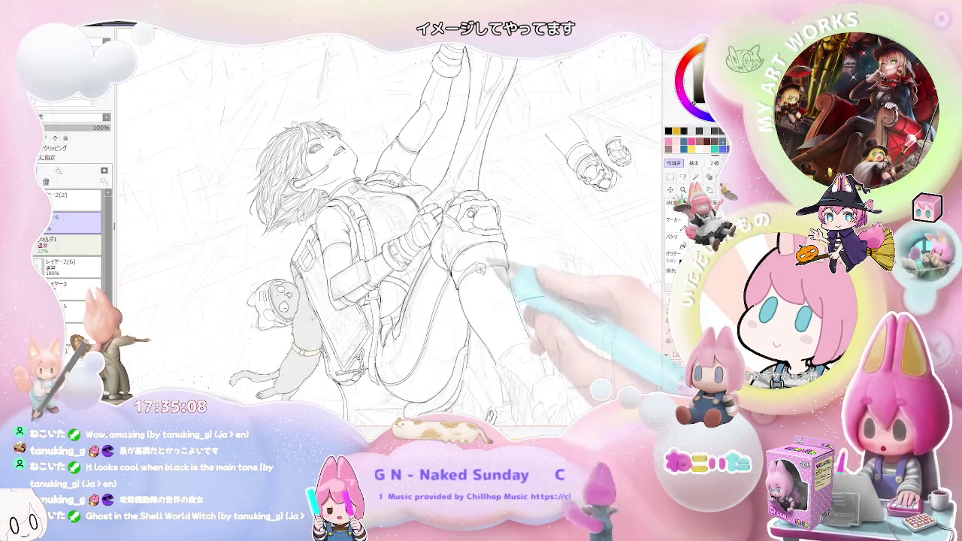
scroll(481, 240, up, 1)
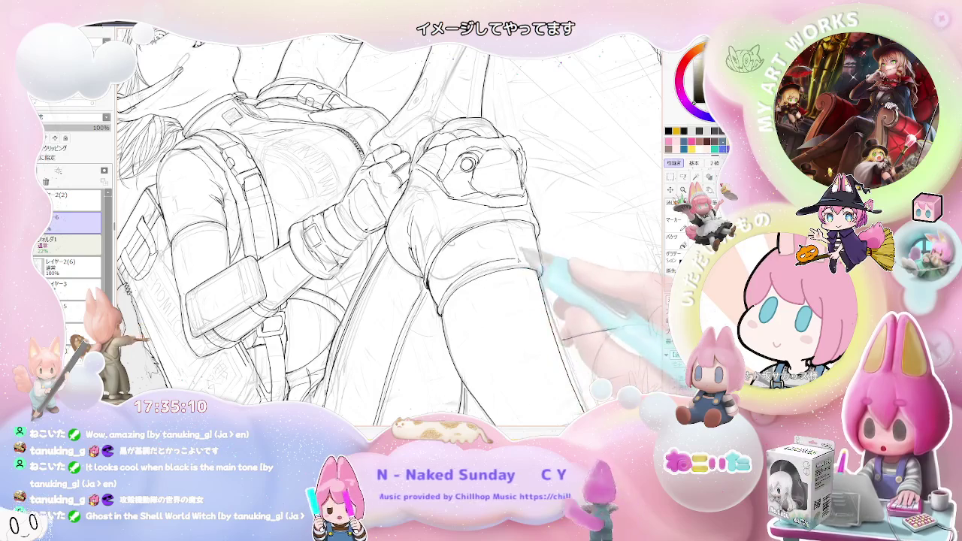
scroll(538, 338, down, 1)
scroll(537, 339, down, 1)
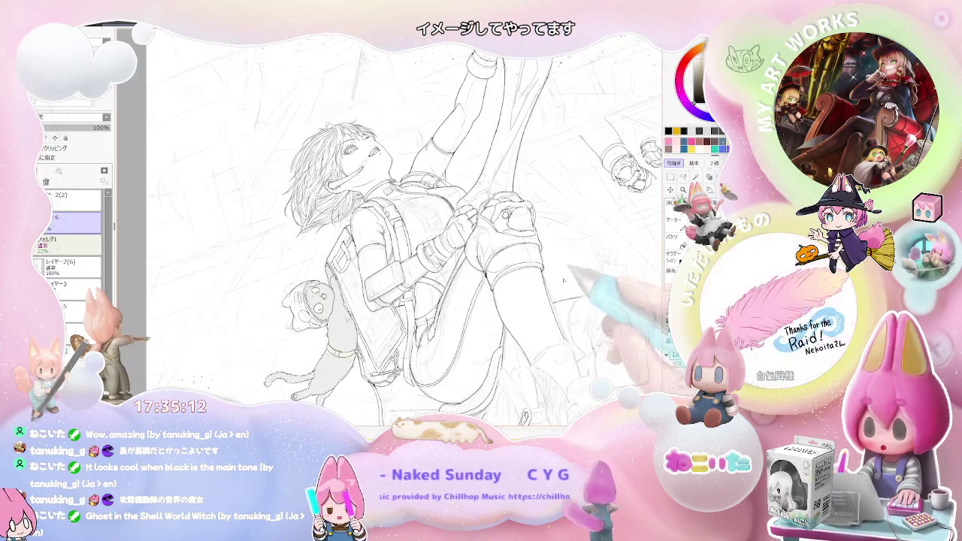
scroll(538, 339, down, 1)
scroll(538, 339, down, 1)
scroll(507, 358, up, 1)
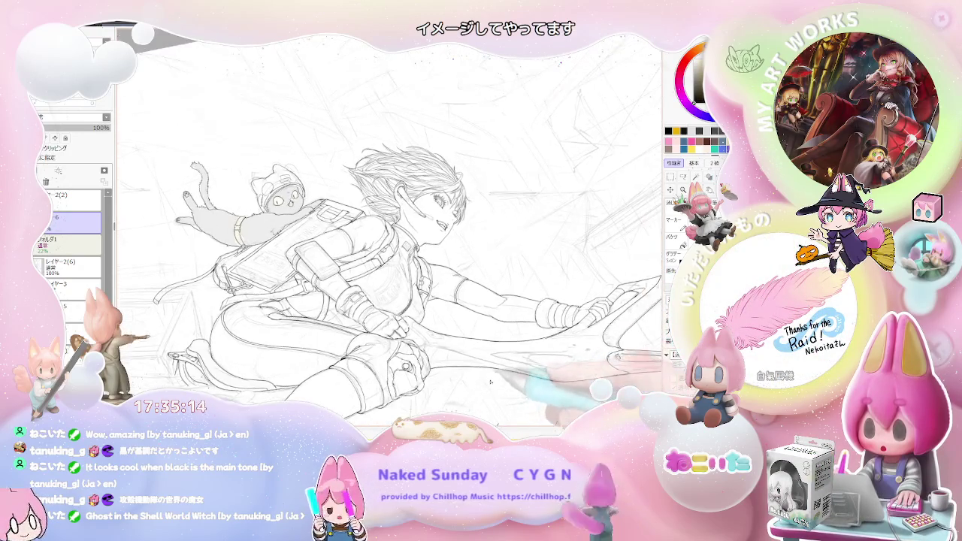
drag(507, 357, 392, 285)
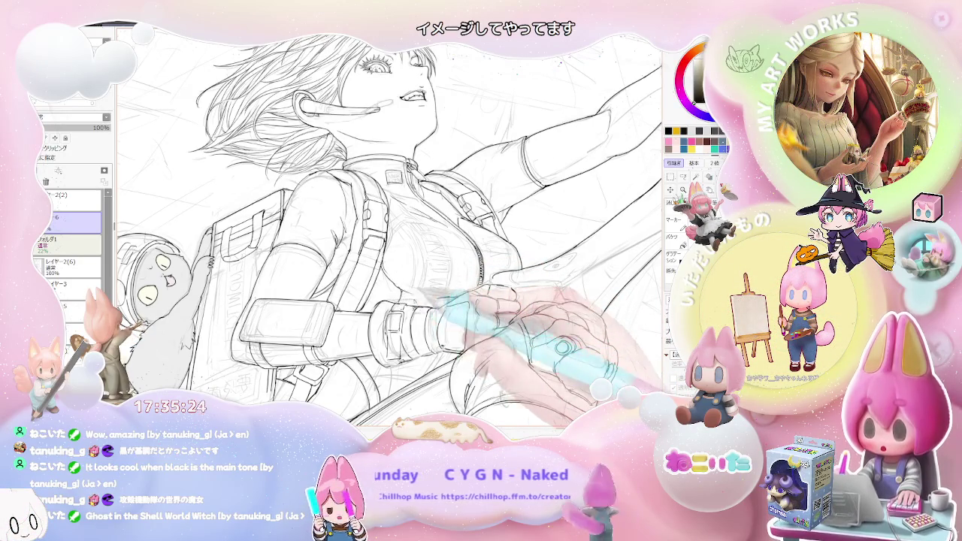
- Ink clean black lines around the witch's knee
scroll(390, 233, down, 1)
key(End)
key(End)
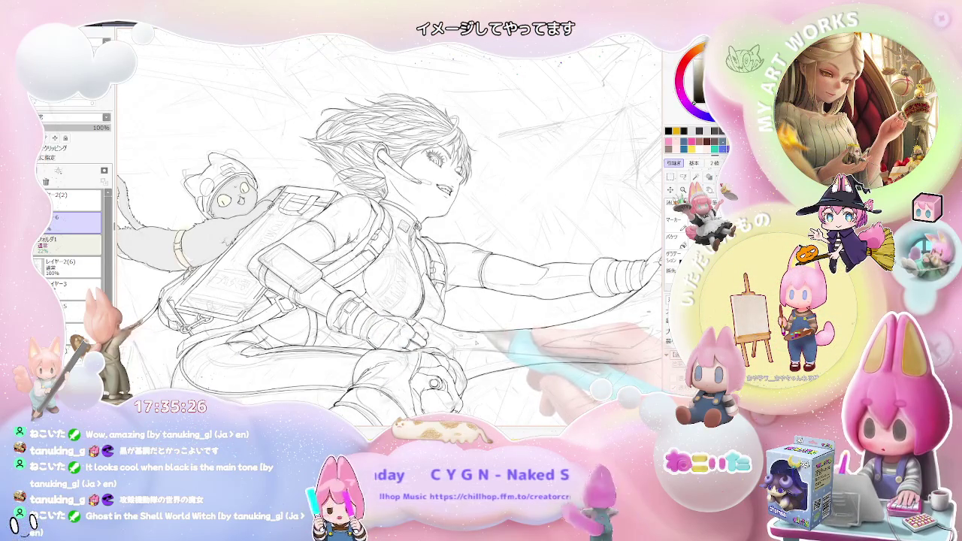
scroll(353, 248, up, 1)
scroll(353, 248, up, 1)
scroll(353, 248, up, 1)
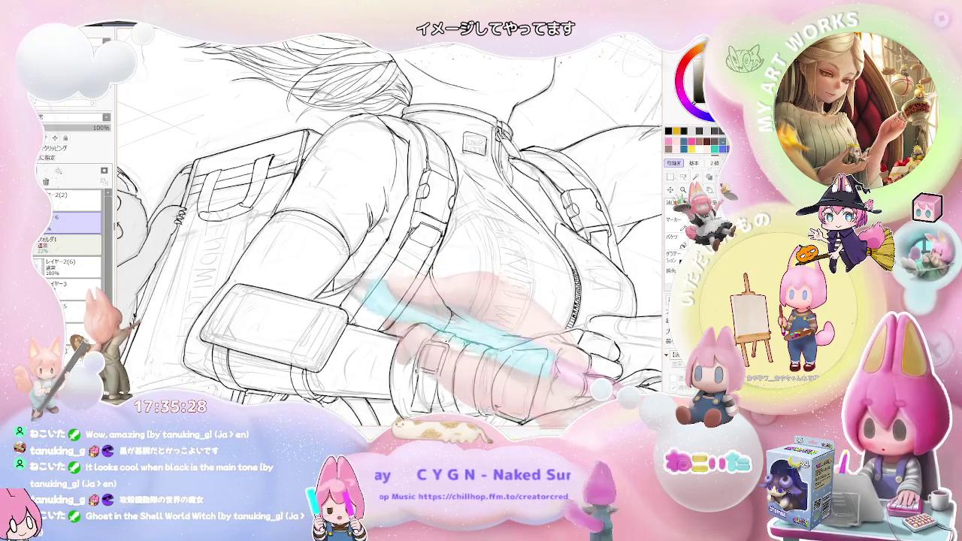
scroll(389, 233, down, 1)
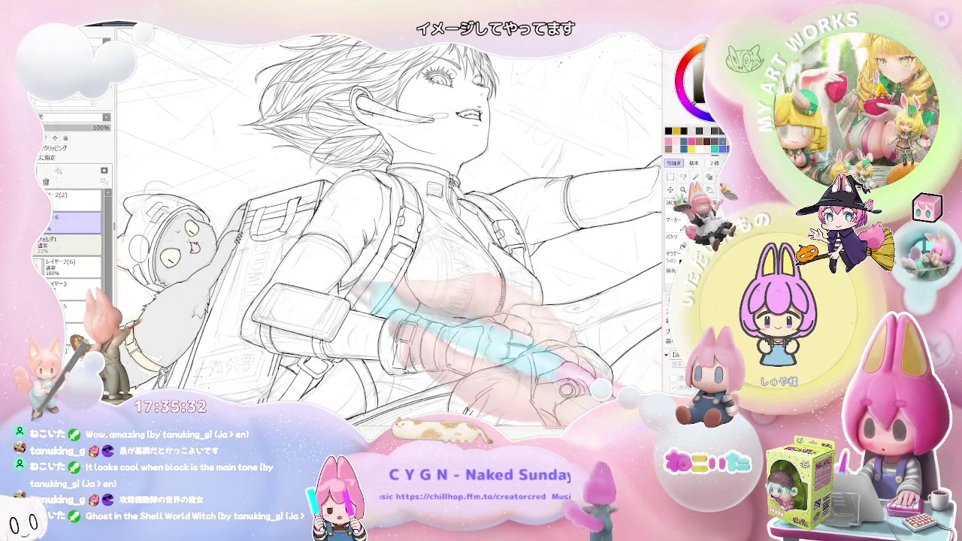
key(Delete)
scroll(389, 230, down, 1)
key(End)
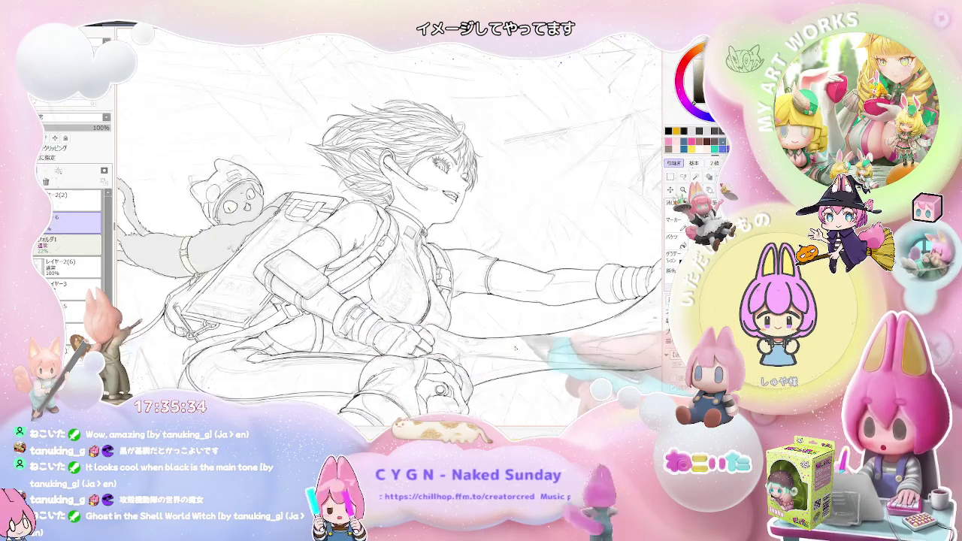
scroll(518, 351, down, 1)
key(Delete)
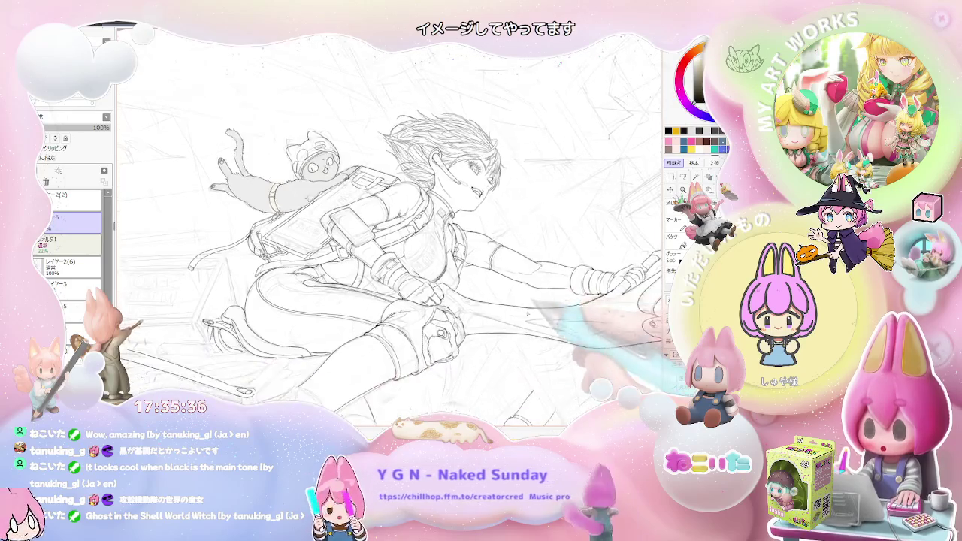
key(End)
scroll(389, 230, down, 1)
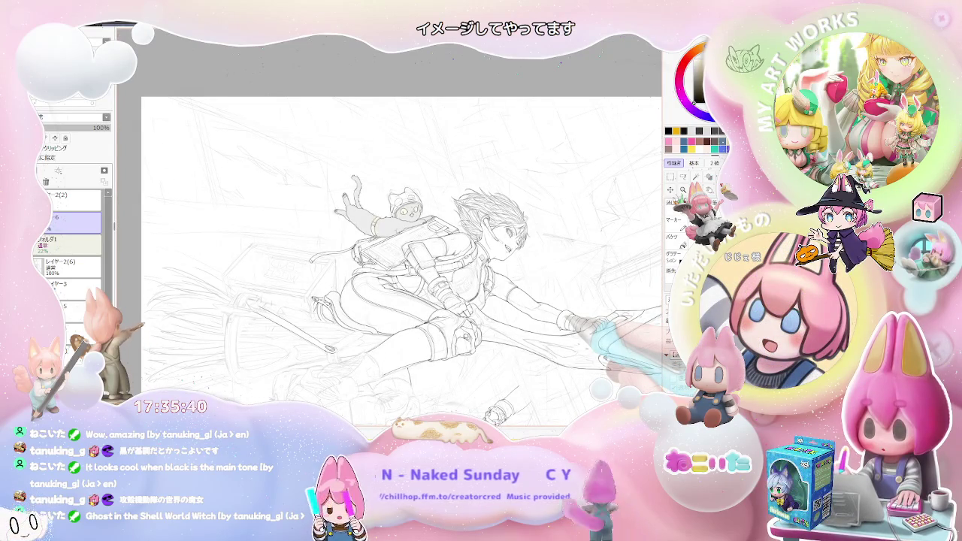
scroll(448, 286, down, 1)
scroll(448, 285, up, 2)
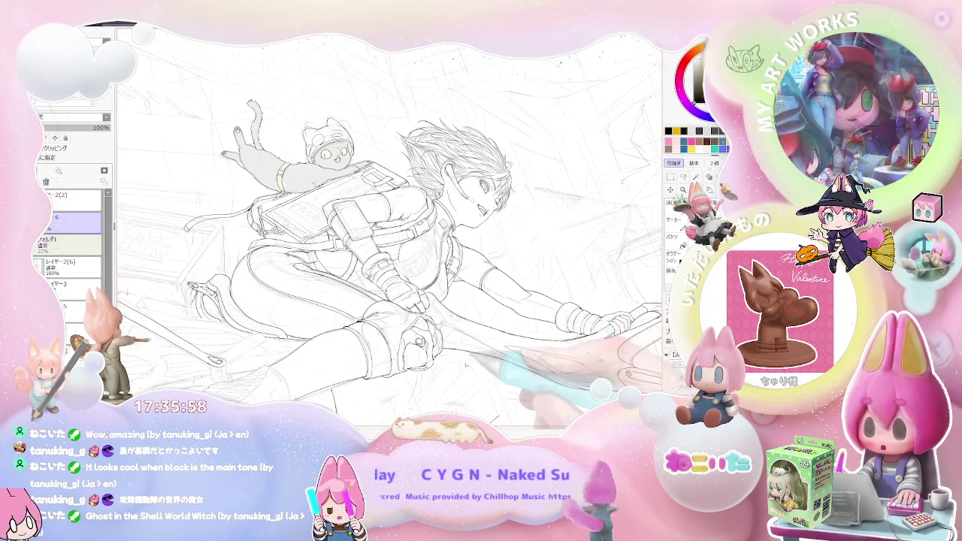
key(Delete)
key(Delete)
key(Delete)
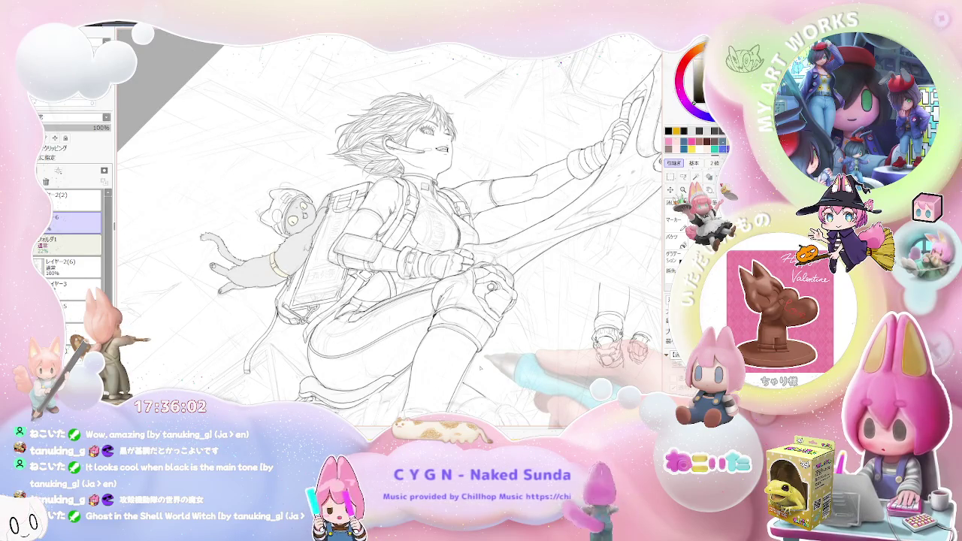
scroll(480, 365, down, 3)
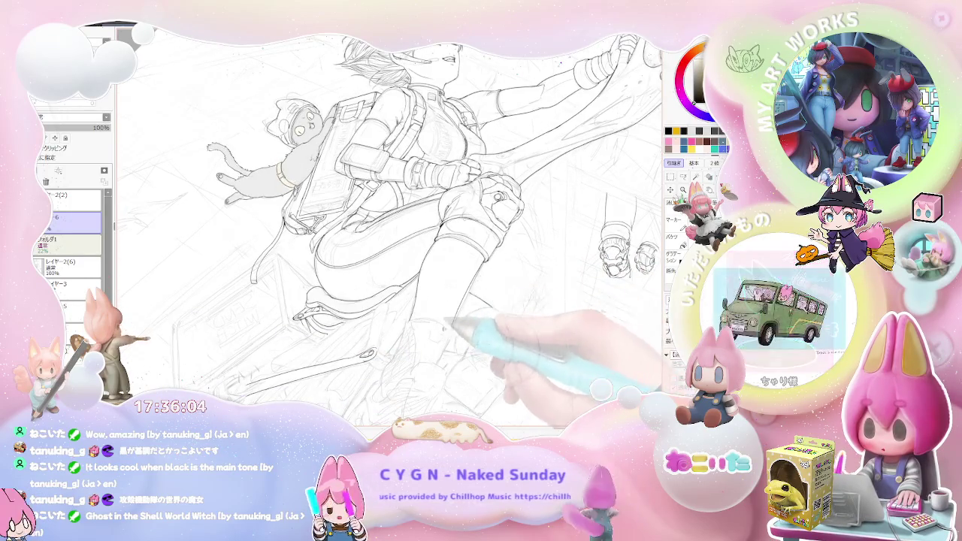
scroll(440, 329, up, 2)
scroll(443, 302, up, 2)
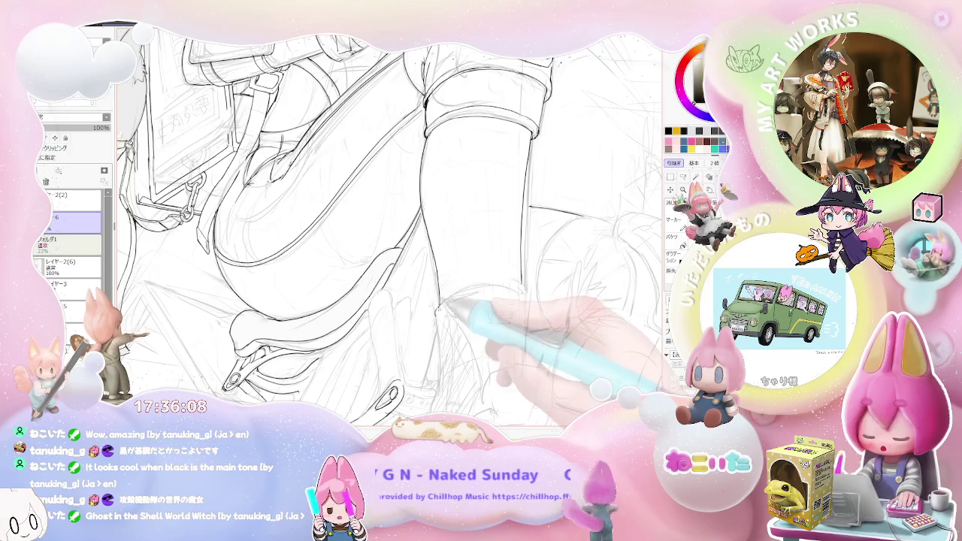
drag(451, 304, 530, 289)
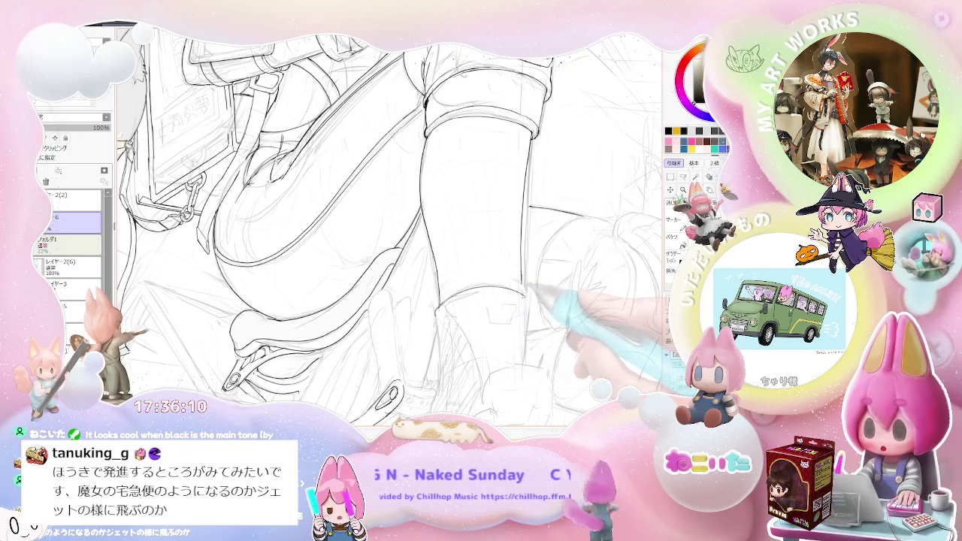
- Draw a bold ink line along the witch's lower leg
scroll(391, 225, down, 2)
scroll(391, 225, up, 2)
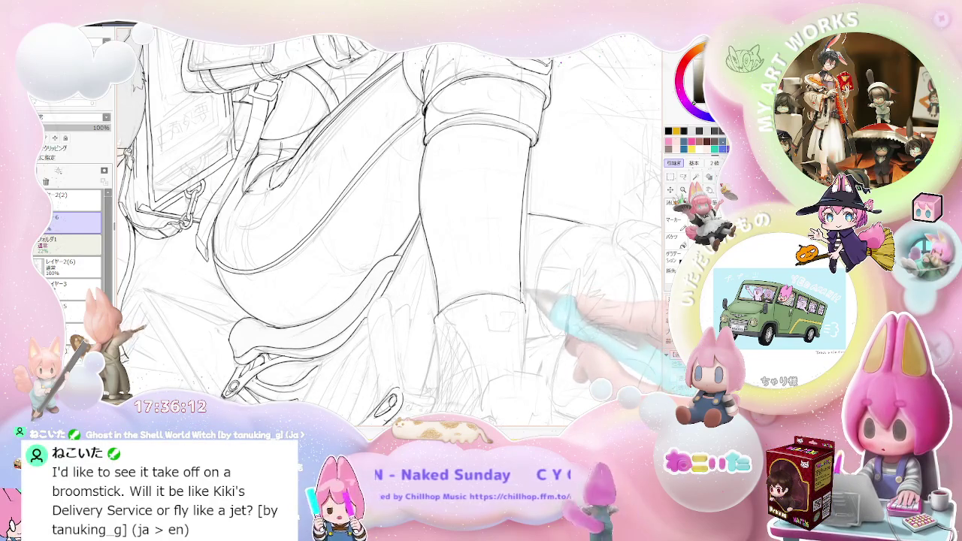
scroll(391, 226, down, 2)
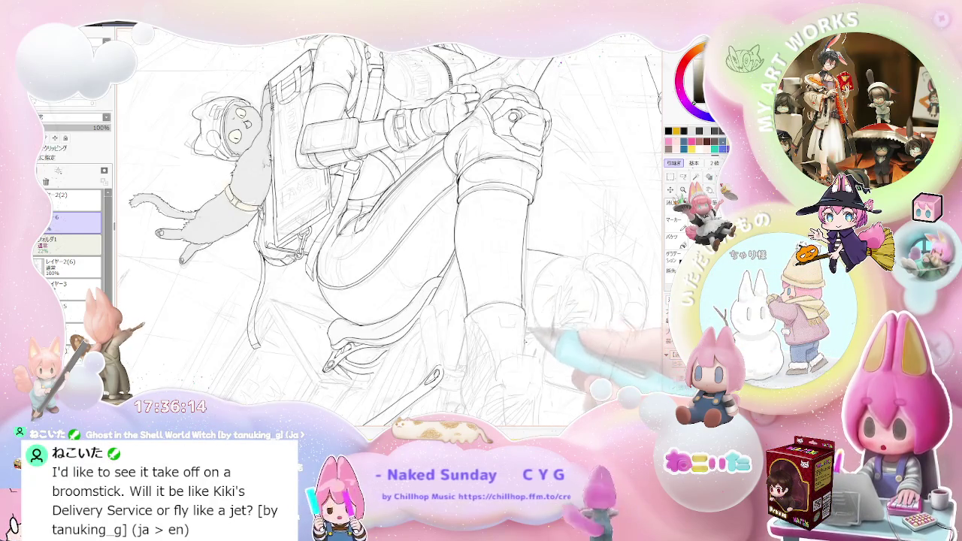
scroll(391, 226, down, 2)
key(Delete)
key(Delete)
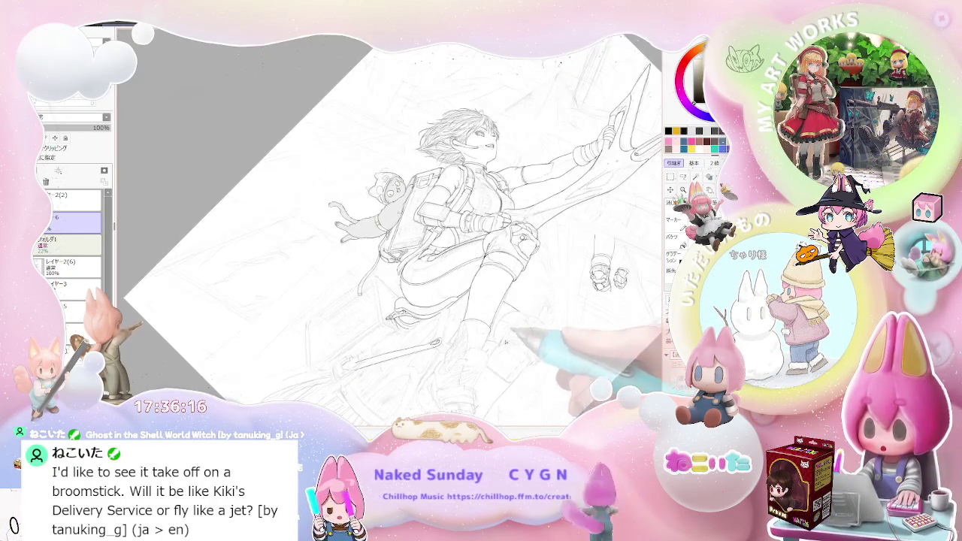
scroll(507, 341, up, 1)
scroll(481, 315, up, 1)
scroll(451, 293, up, 2)
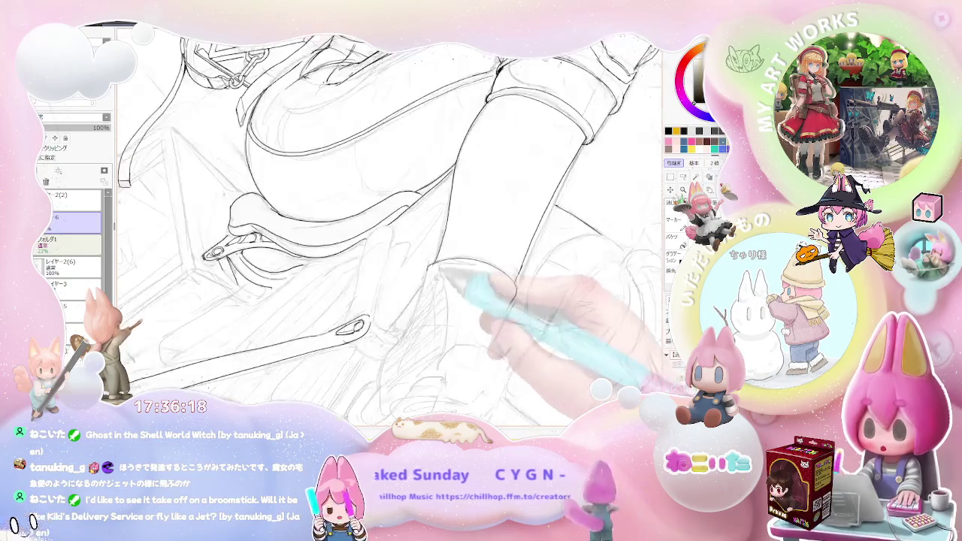
scroll(435, 280, up, 1)
scroll(427, 276, down, 1)
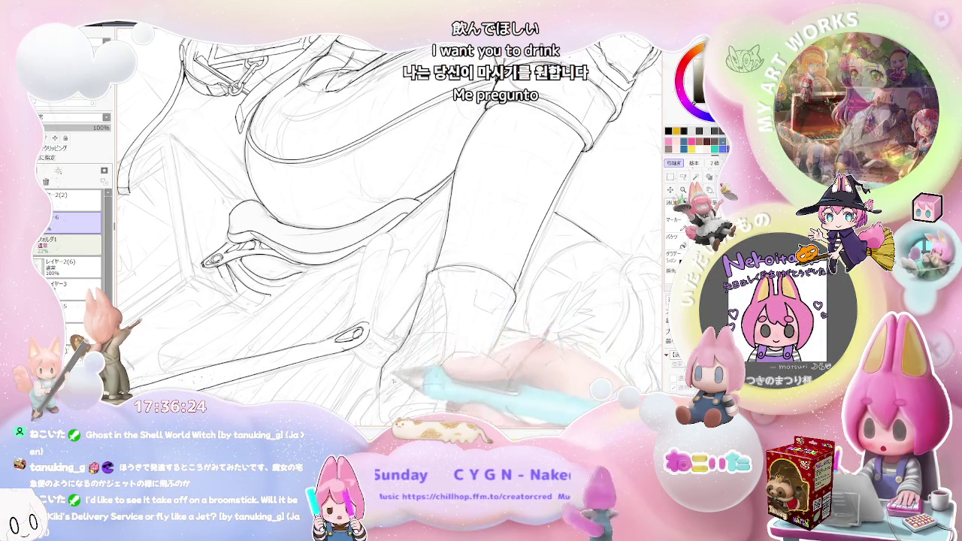
scroll(451, 346, down, 4)
key(End)
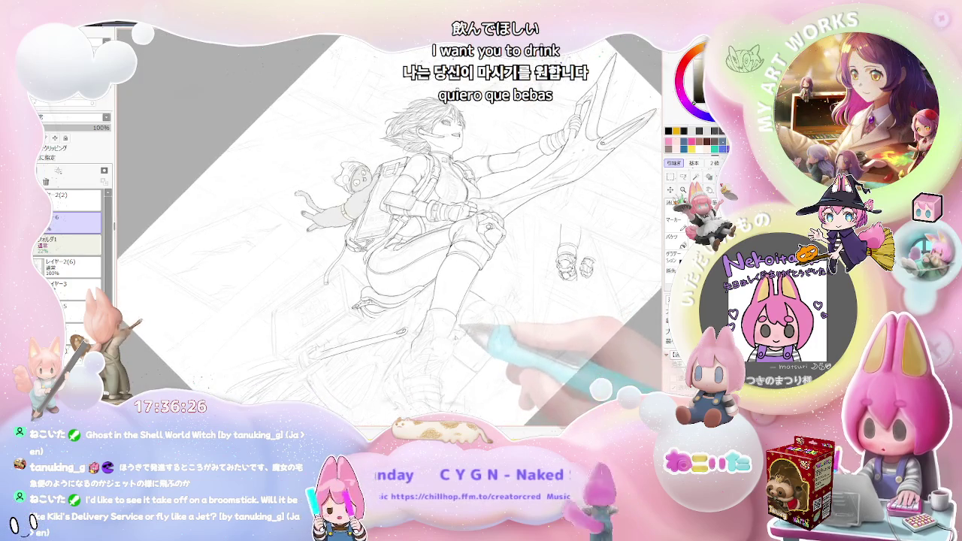
key(End)
key(End)
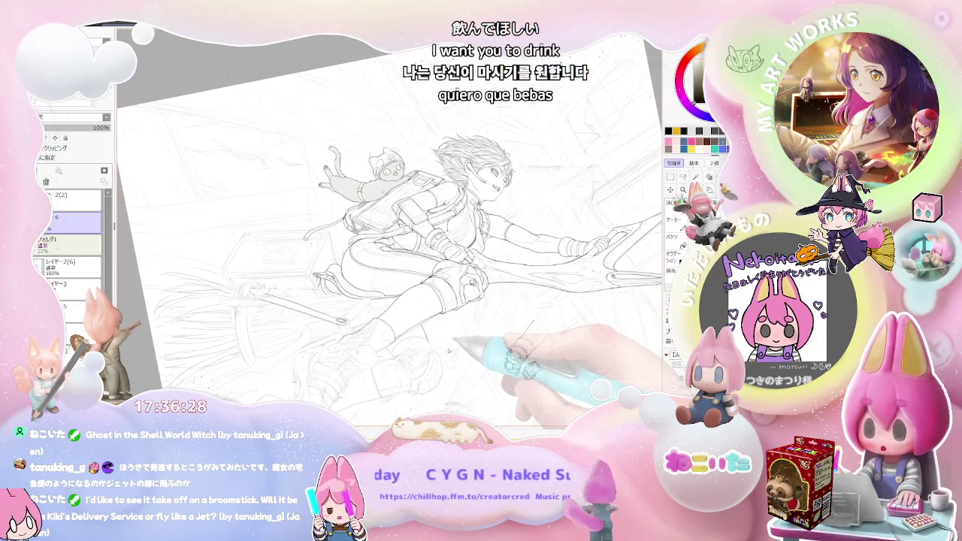
scroll(398, 348, up, 3)
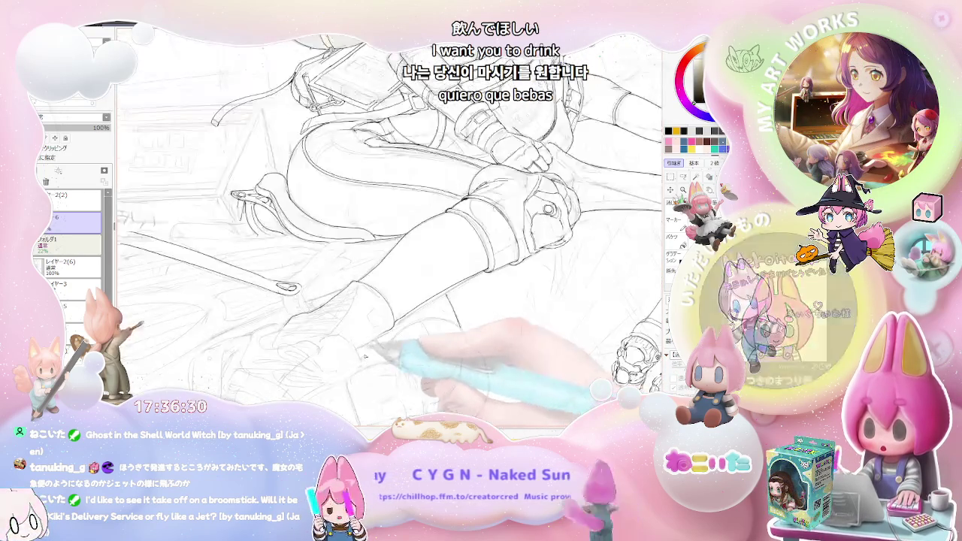
scroll(364, 357, up, 2)
scroll(353, 352, up, 2)
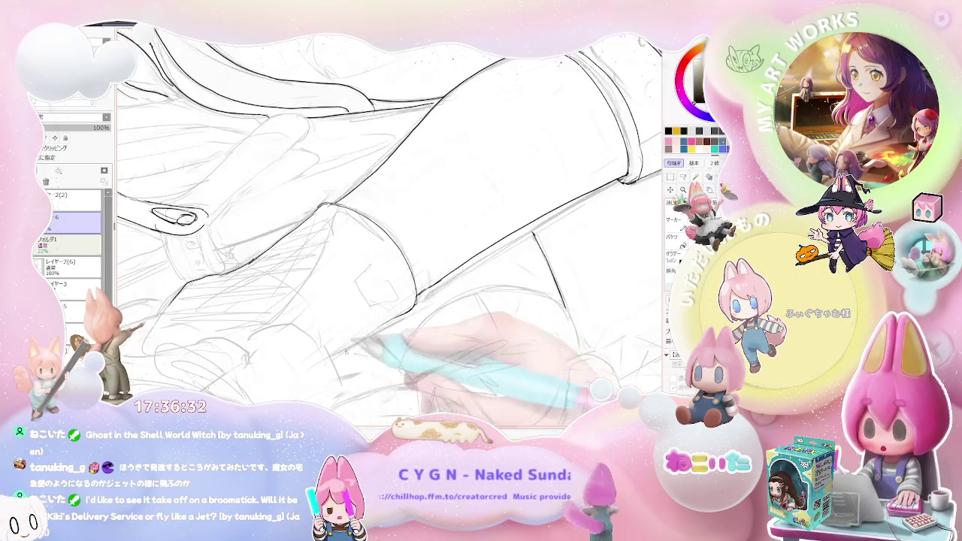
drag(333, 355, 417, 305)
- Zoom out and rotate the view to check the whole figure's flight angle
scroll(451, 323, down, 2)
scroll(451, 323, down, 2)
scroll(466, 330, down, 2)
scroll(476, 338, down, 1)
key(Delete)
key(Delete)
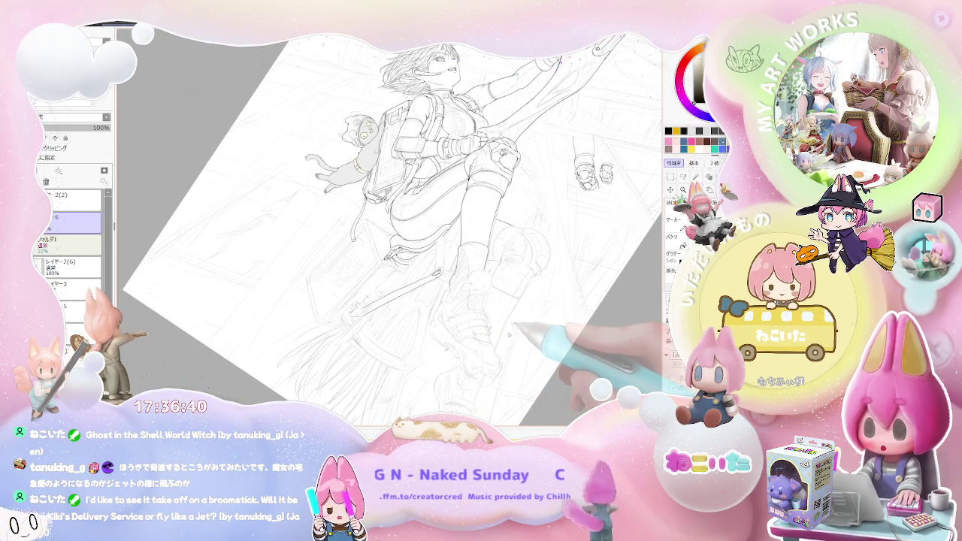
key(End)
key(End)
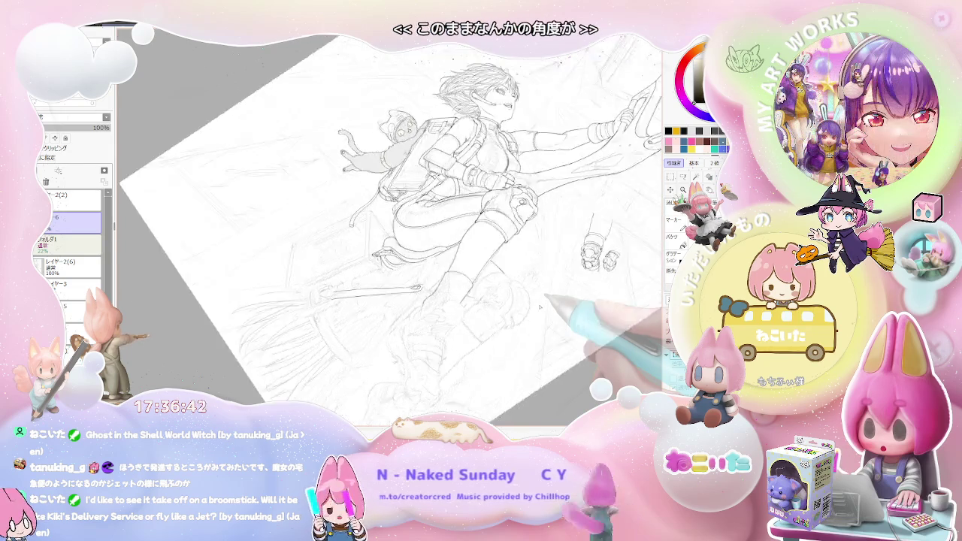
- Compare flight angles, then add hatching strokes along the witch's leg
key(Home)
key(Delete)
key(Delete)
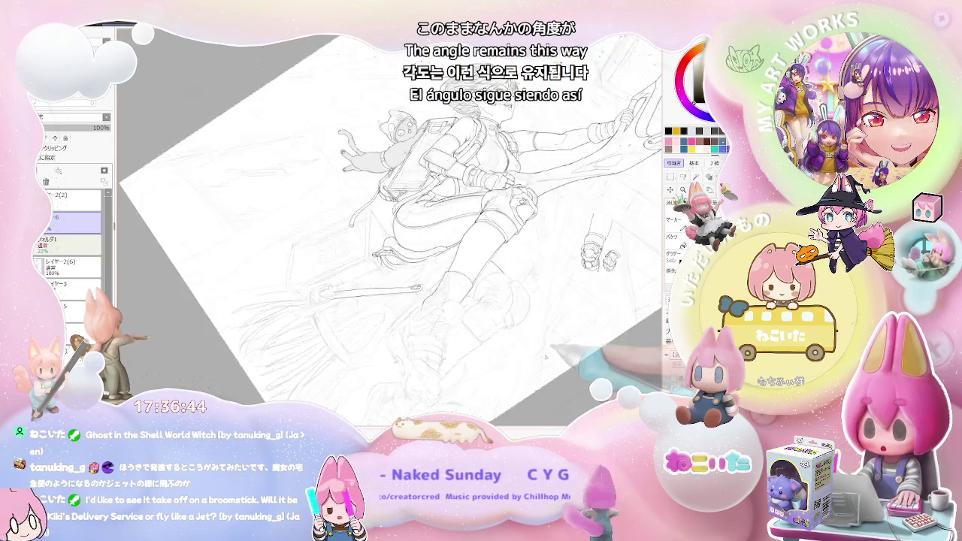
key(Delete)
key(Delete)
key(Delete)
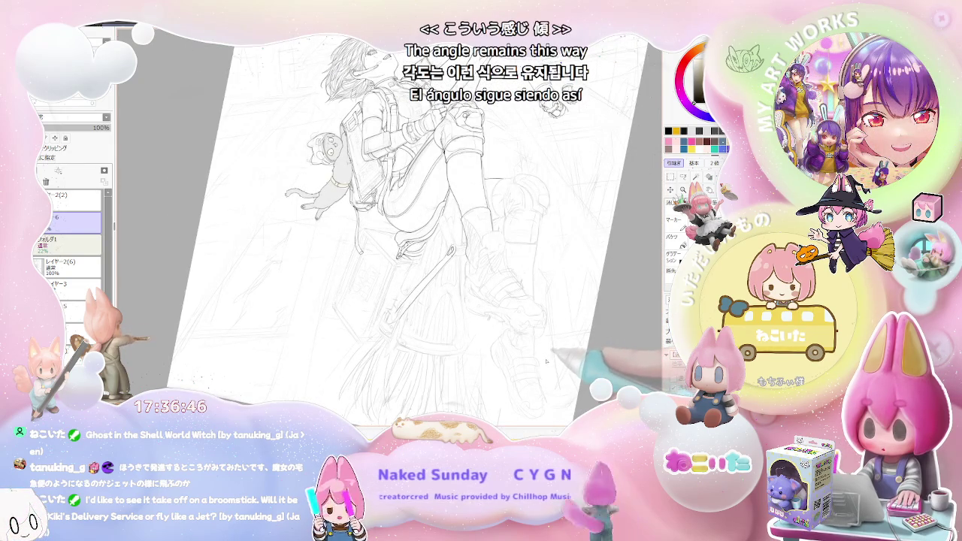
key(End)
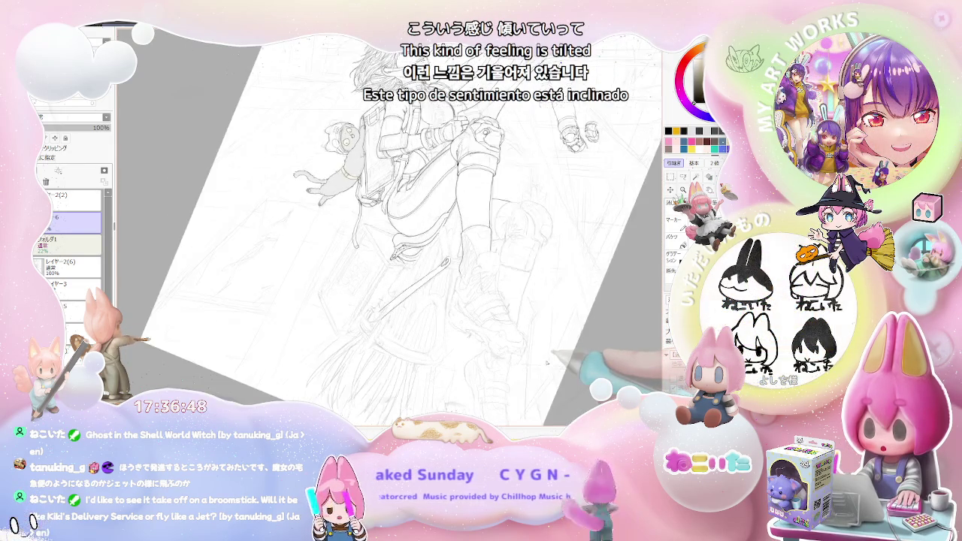
key(Home)
key(Delete)
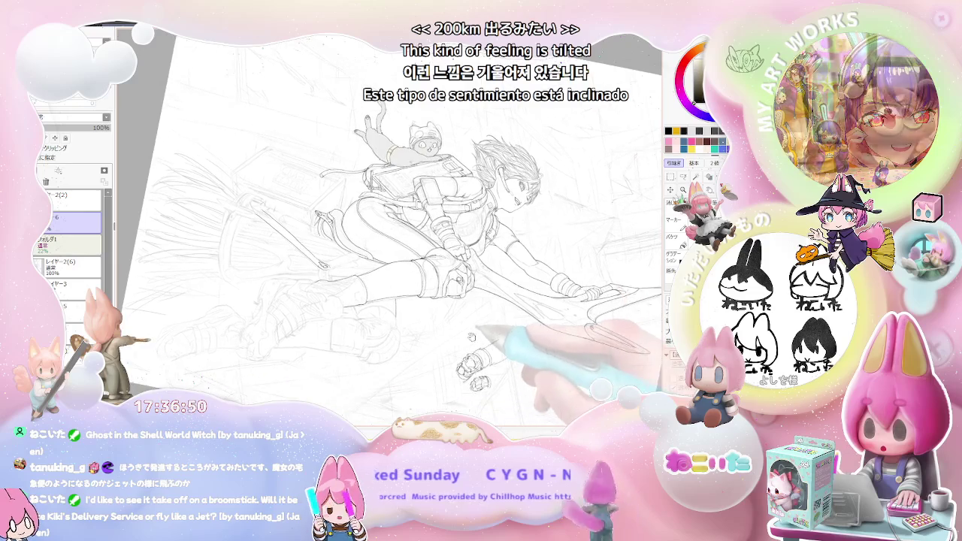
key(Delete)
key(Delete)
scroll(475, 343, up, 4)
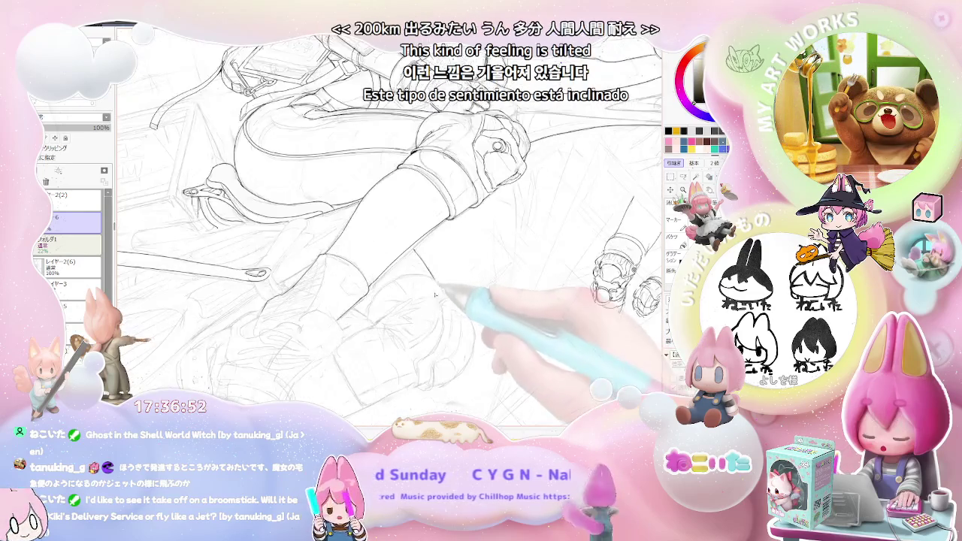
scroll(420, 331, up, 2)
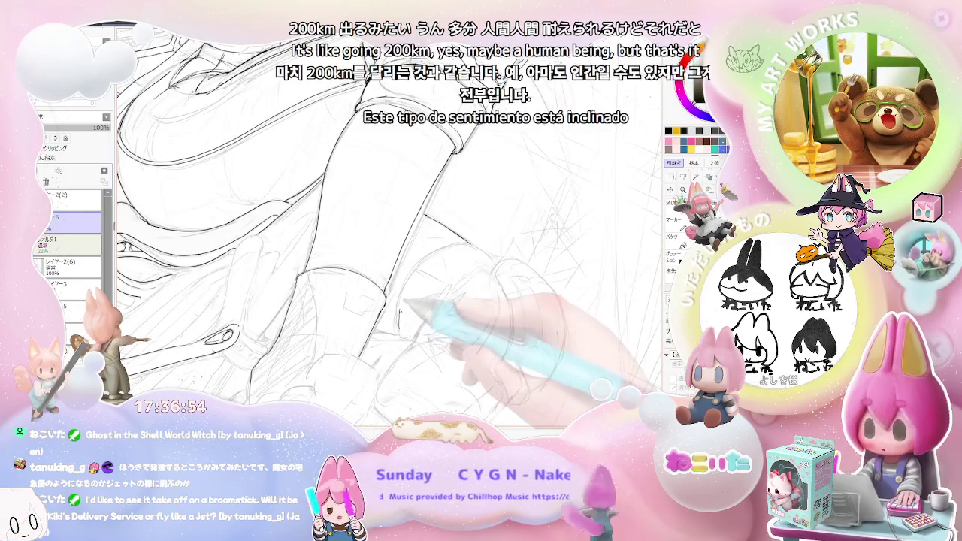
mouse_move(399, 328)
mouse_down()
mouse_move(474, 255)
mouse_move(480, 278)
mouse_move(443, 254)
mouse_move(475, 248)
mouse_up()
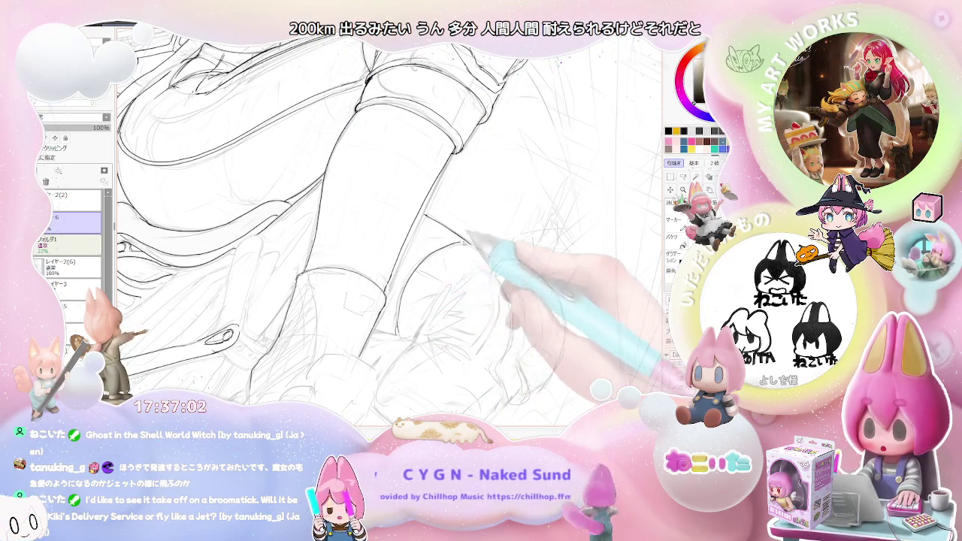
- Zoom out to see the whole figure, cat and broom, then zoom in on the thigh and knee
key(ctrl+minus)
key(ctrl+minus)
key(ctrl+minus)
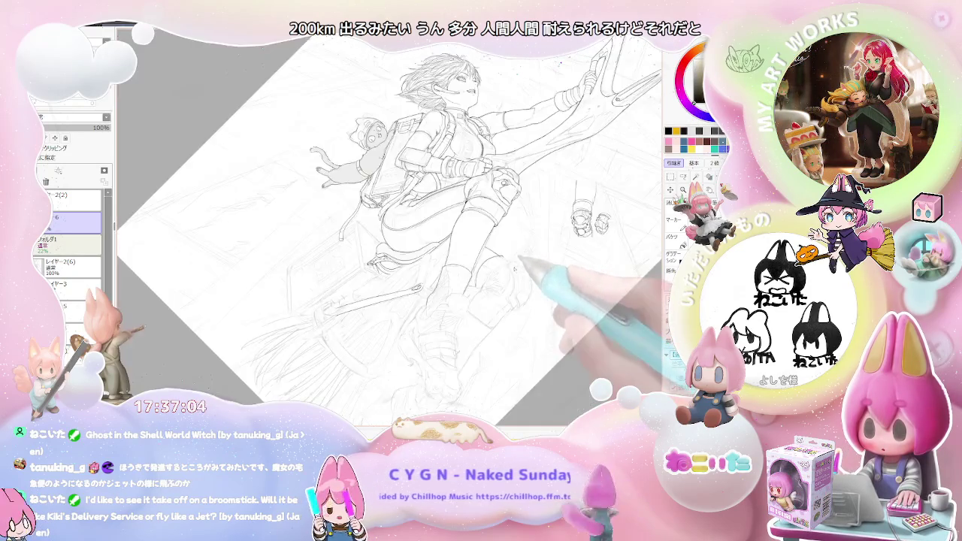
key(ctrl+plus)
key(ctrl+plus)
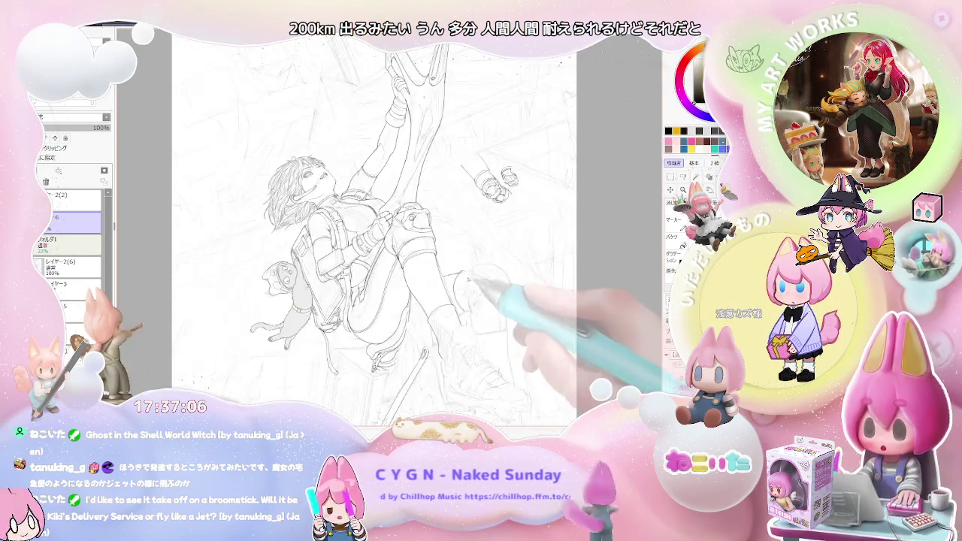
key(ctrl+plus)
key(ctrl+plus)
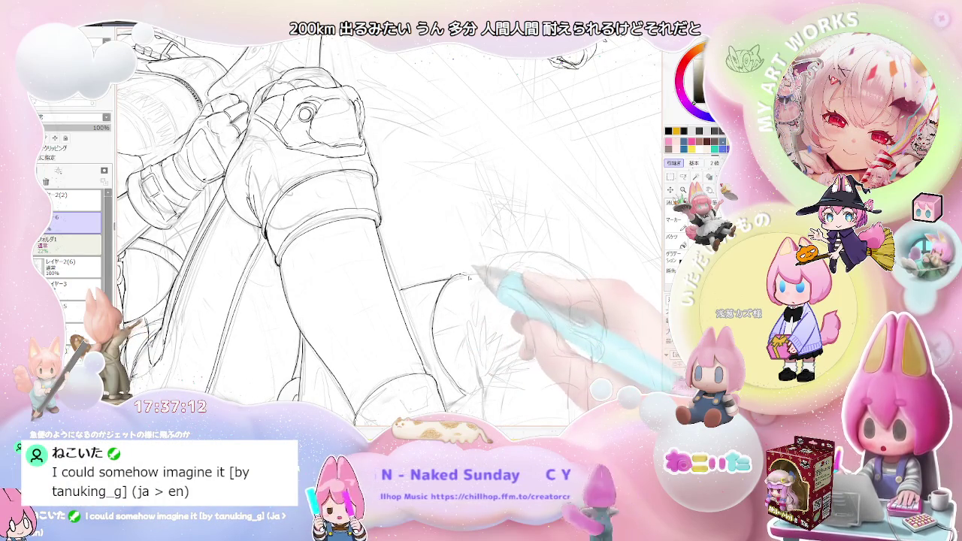
scroll(390, 225, down, 3)
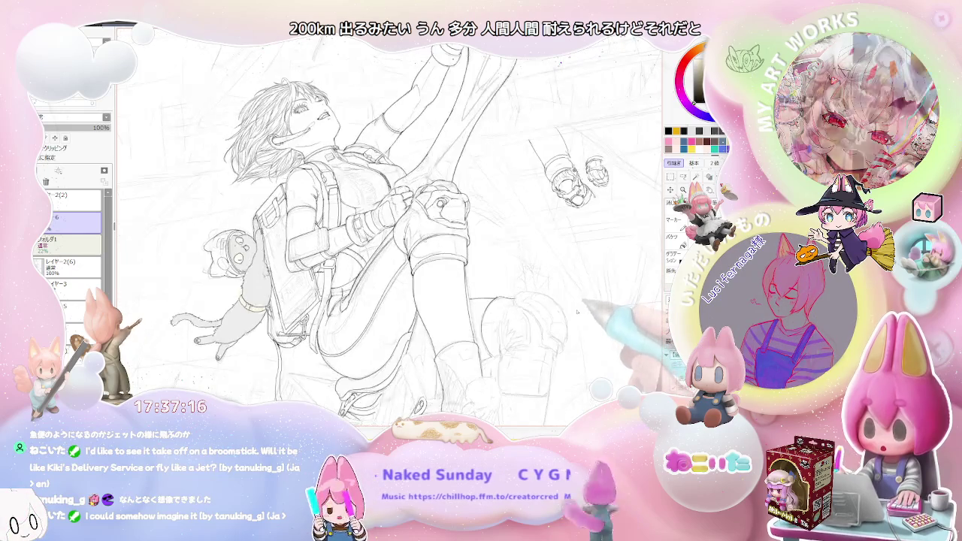
scroll(577, 314, down, 2)
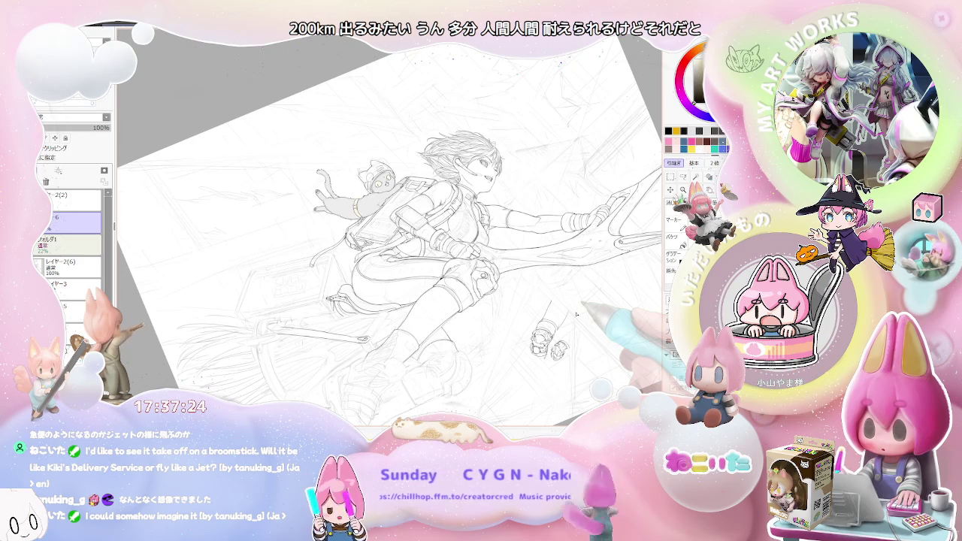
drag(450, 225, 432, 199)
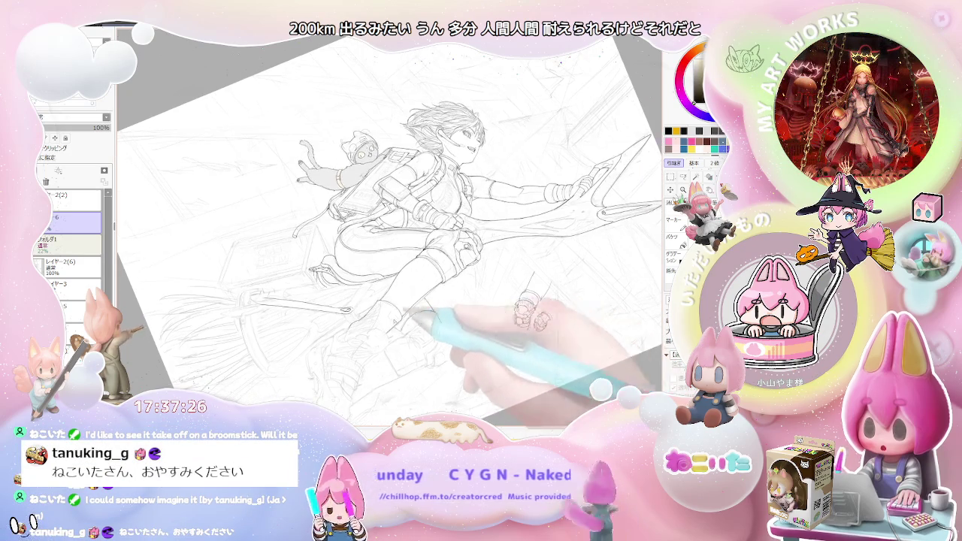
scroll(421, 300, up, 5)
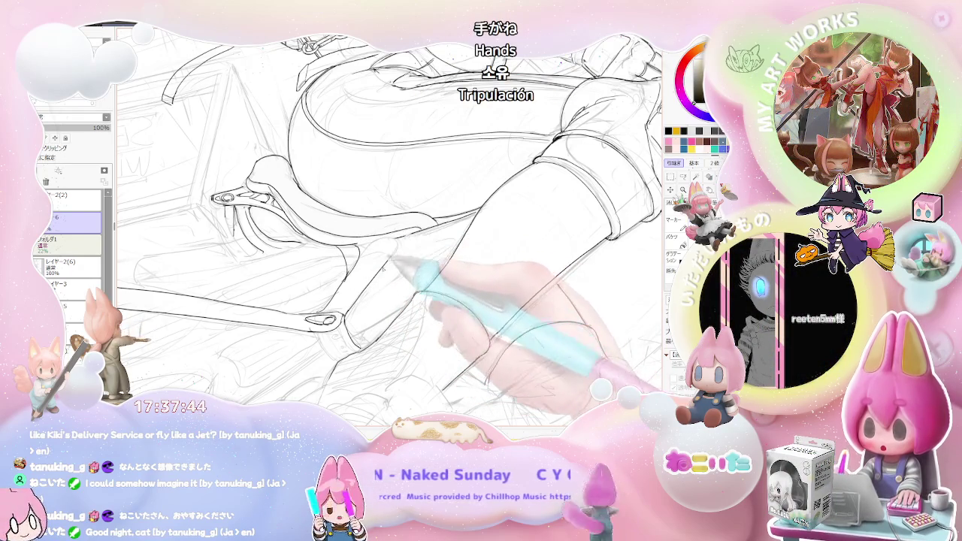
scroll(391, 225, down, 2)
scroll(391, 226, down, 2)
scroll(506, 340, up, 2)
scroll(481, 353, up, 2)
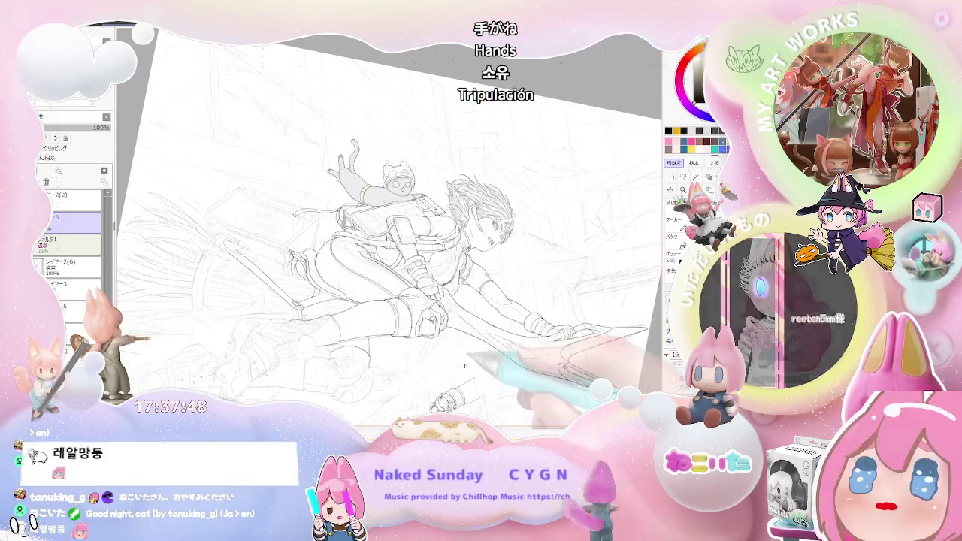
key(Home)
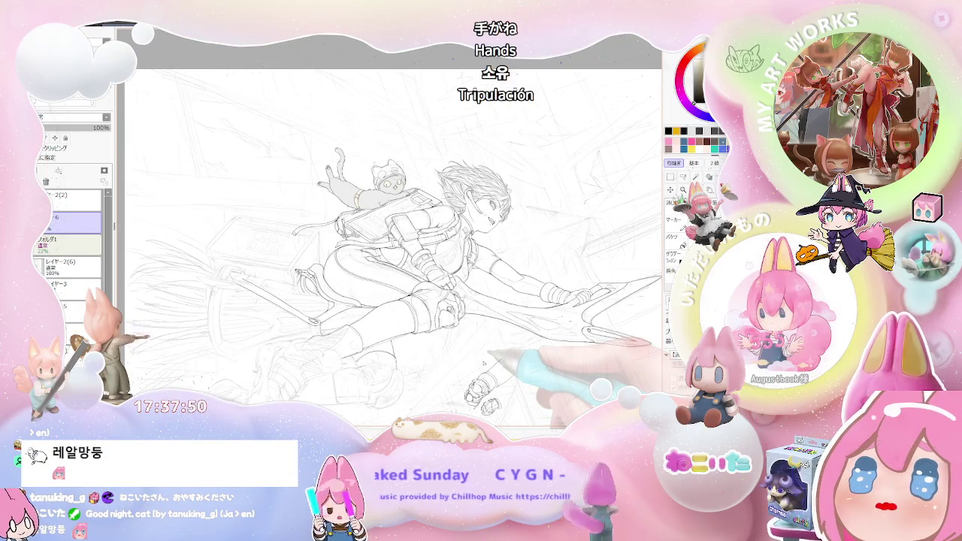